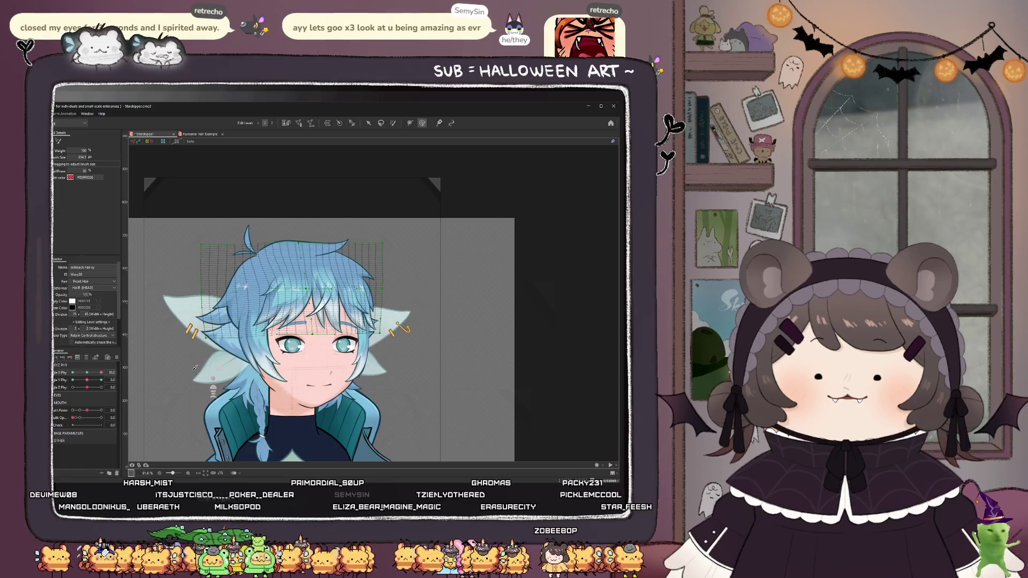
- Sculpt the side-back hair warp mesh and its right edge at a side-corner physics pose
left_click_drag(230, 343, 182, 301)
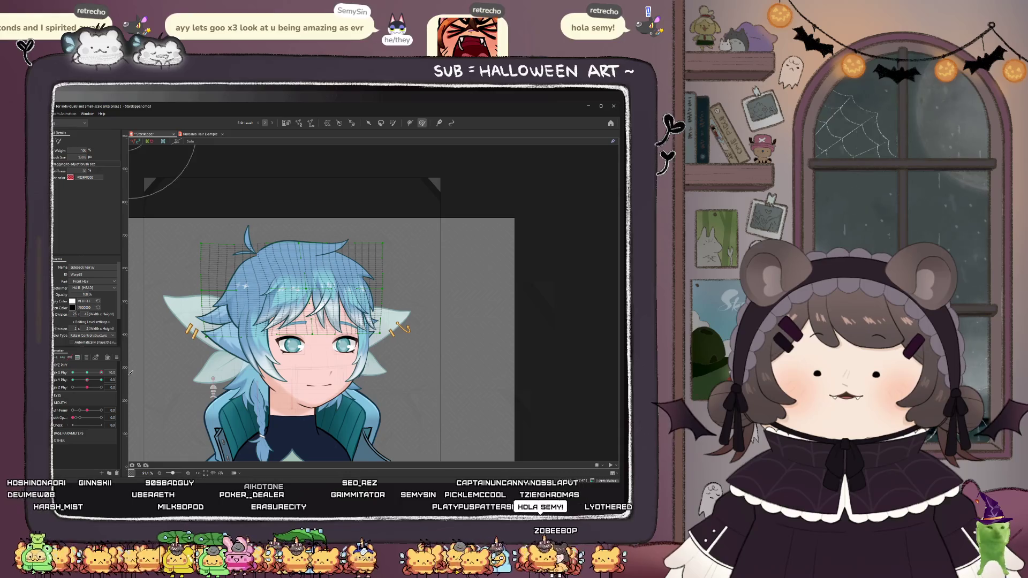
left_click_drag(419, 276, 415, 276)
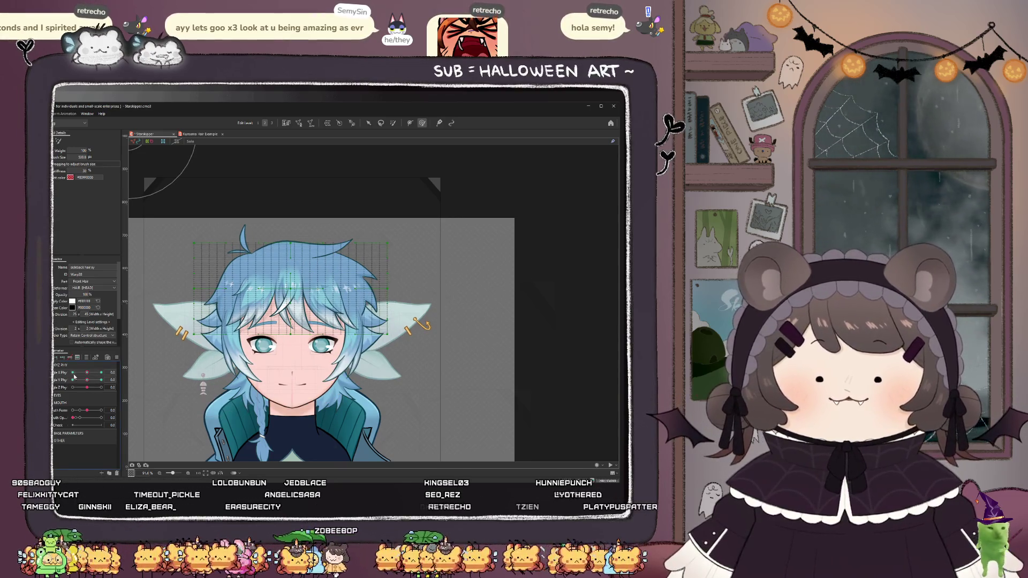
mouse_move(74, 377)
left_mouse_down()
mouse_move(66, 389)
mouse_move(106, 412)
mouse_move(61, 413)
left_mouse_up()
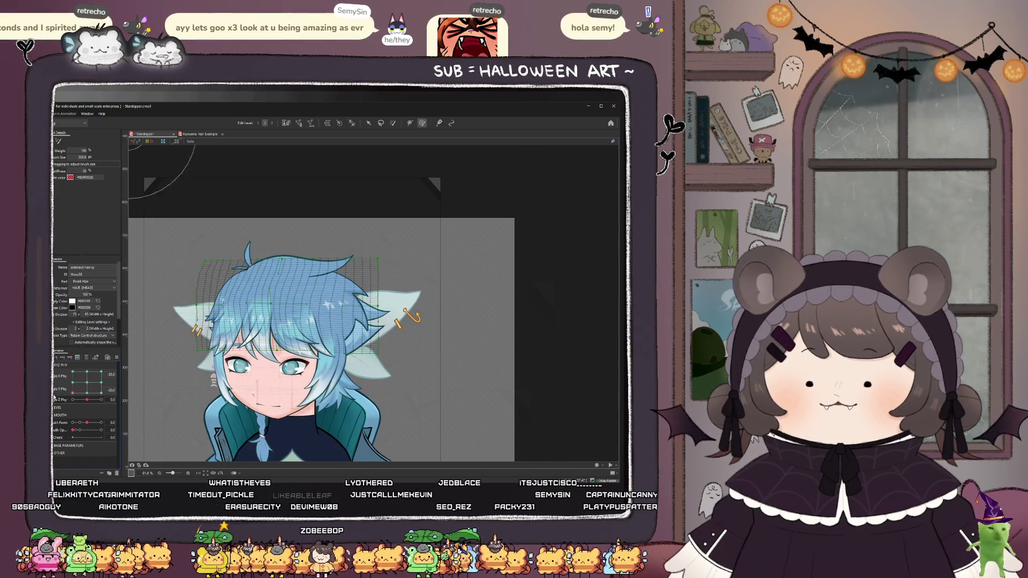
scroll(239, 240, "up", 5)
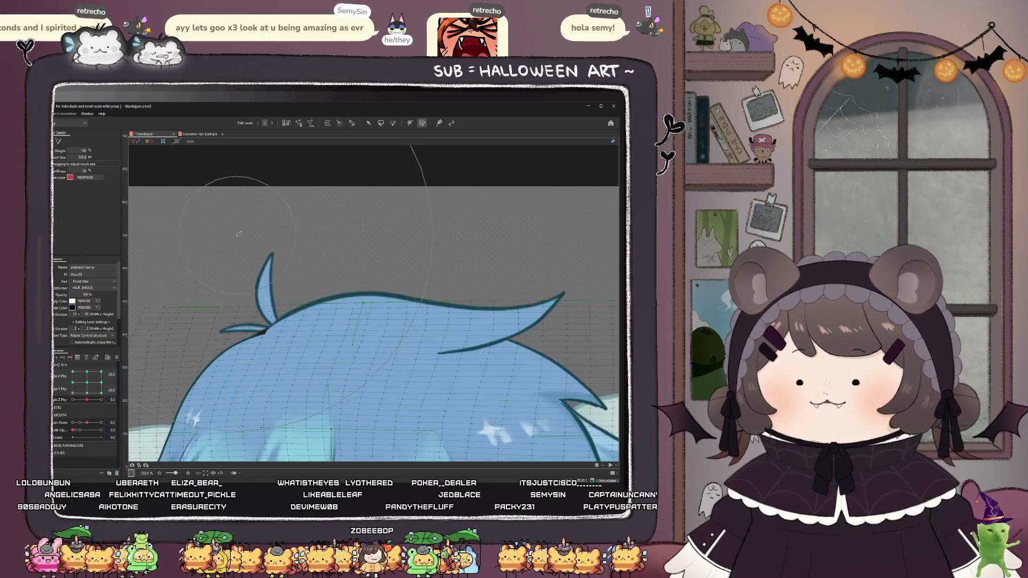
scroll(285, 303, "down", 2)
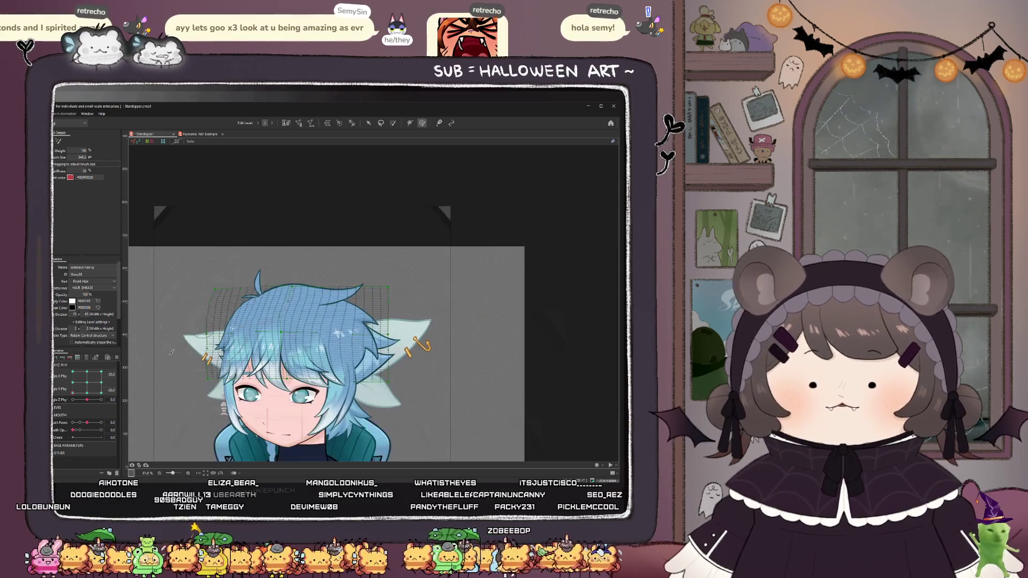
scroll(248, 268, "down", 4)
left_click_drag(73, 383, 79, 368)
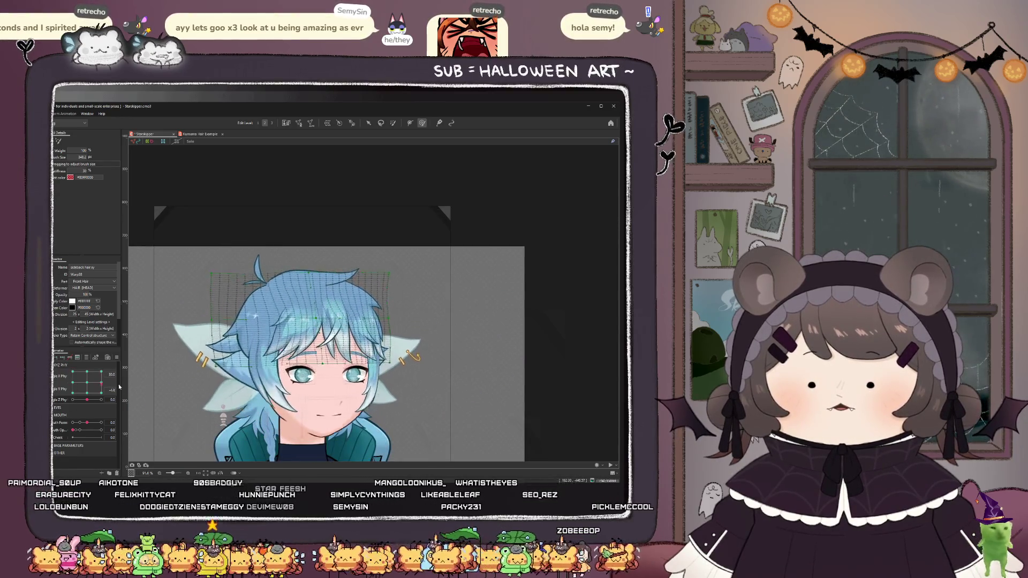
scroll(235, 303, "up", 3)
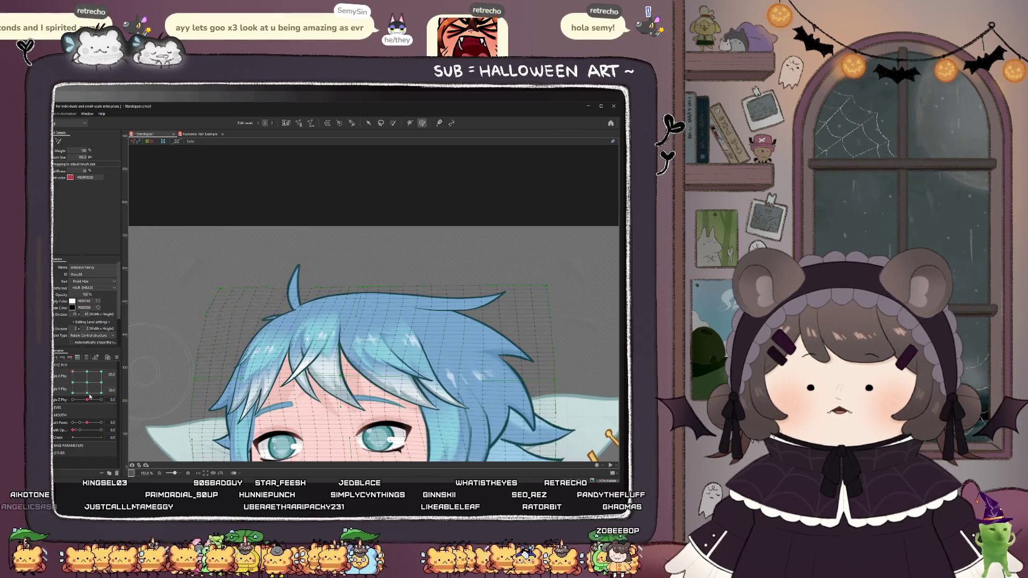
- Bend and refine the hair warp at the top-right keypoint, then set physics X 30, Y -30
left_click(101, 371)
left_click_drag(522, 311, 509, 306)
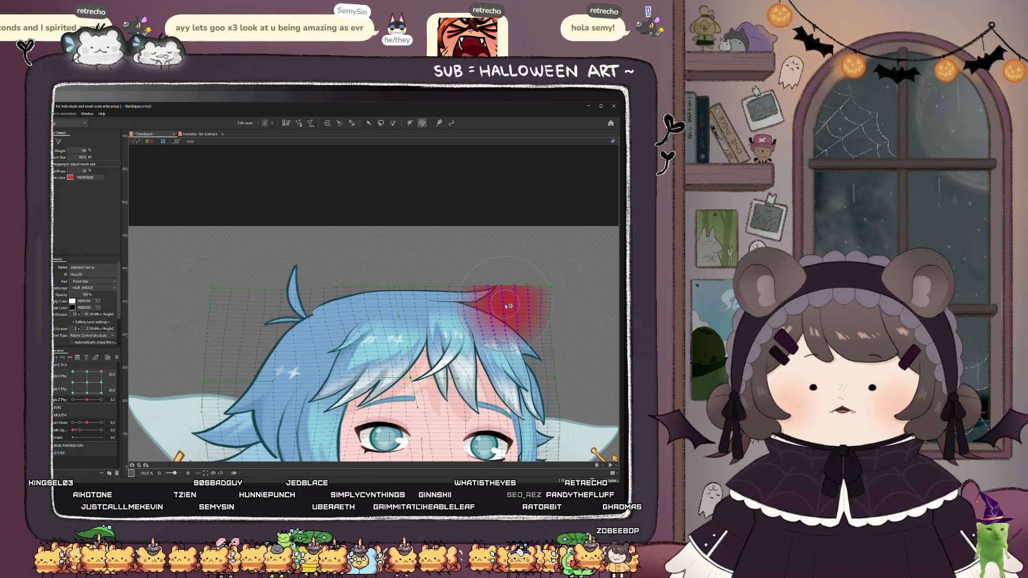
mouse_move(101, 372)
left_mouse_down()
mouse_move(114, 381)
mouse_move(82, 399)
mouse_move(87, 382)
left_mouse_up()
scroll(228, 301, "down", 10)
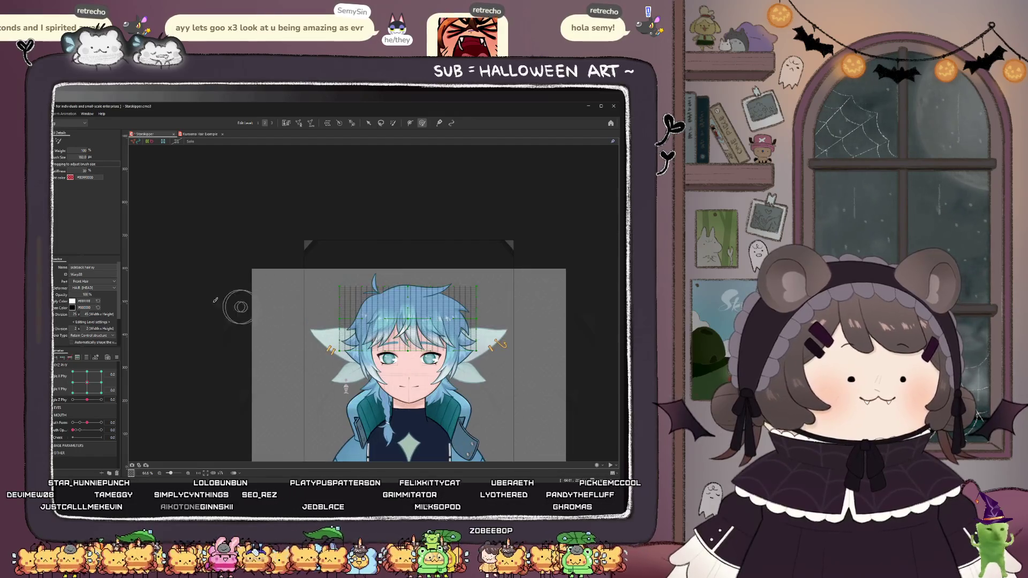
scroll(228, 301, "down", 3)
scroll(326, 313, "up", 3)
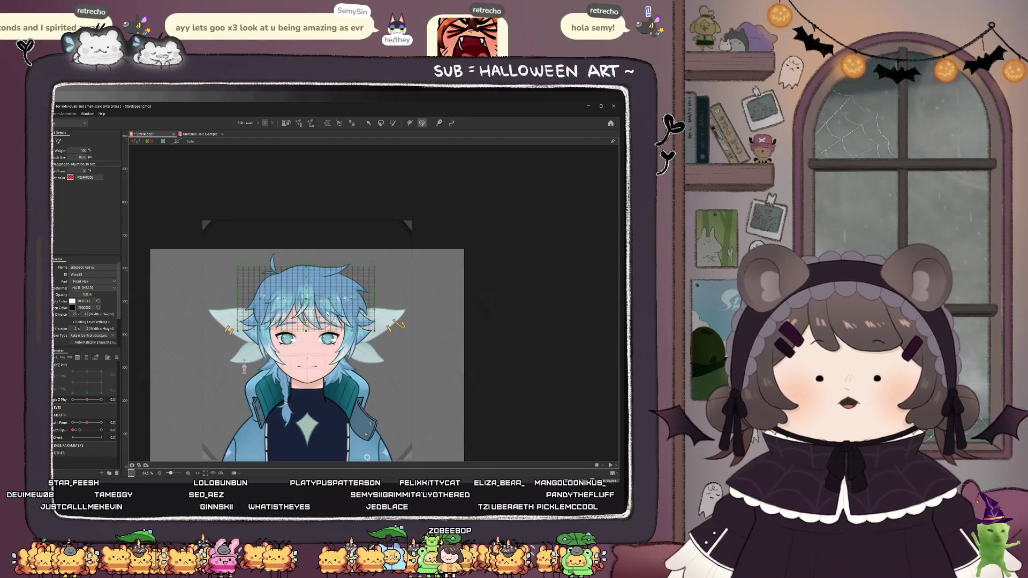
scroll(327, 313, "up", 5)
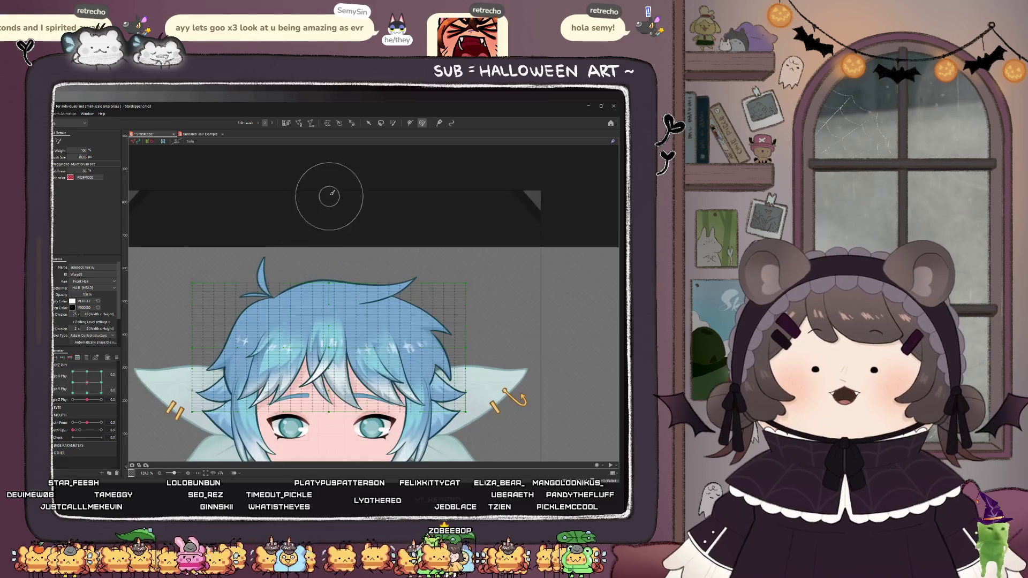
left_click_drag(84, 383, 112, 412)
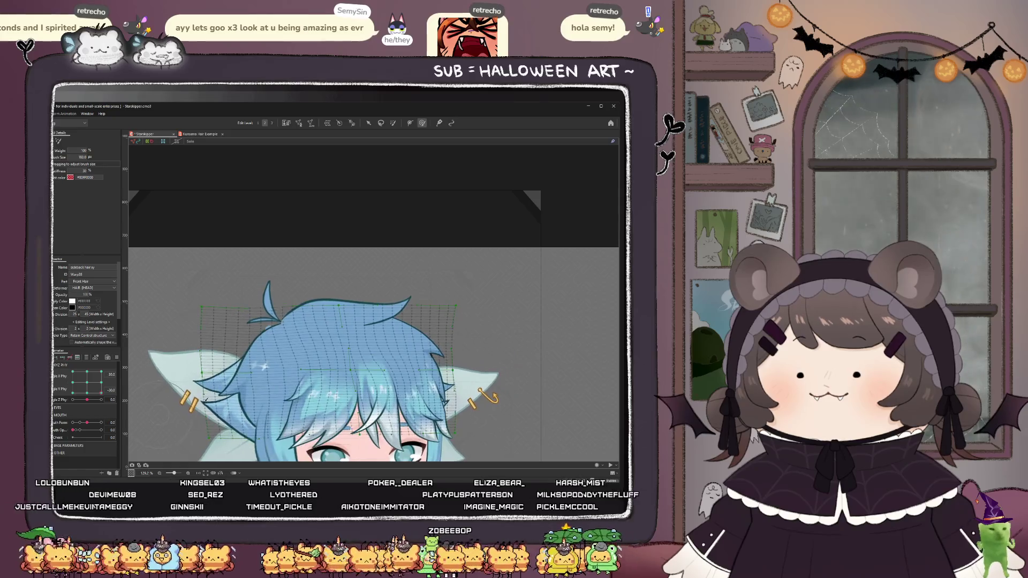
left_click(153, 368)
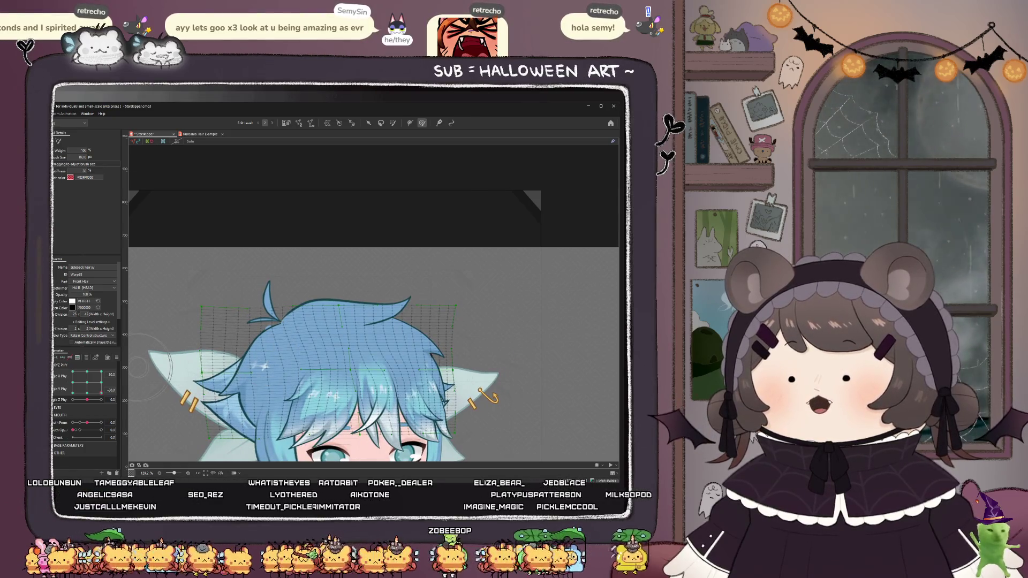
scroll(273, 328, "down", 2)
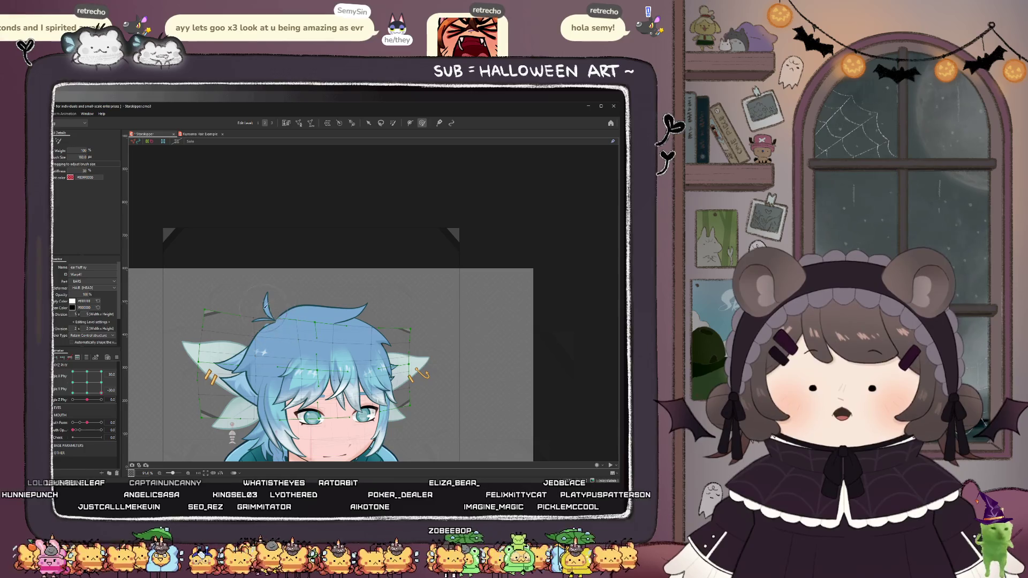
- Enlarge the deform brush, flip physics to -30, and pose the head turned sideways and tilted
left_click_drag(266, 306, 281, 318)
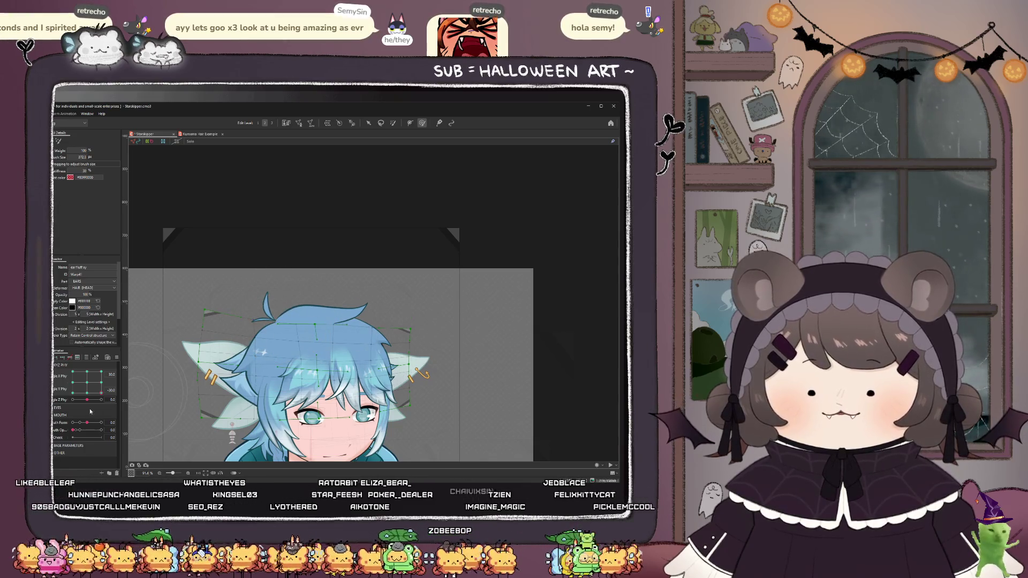
left_click(72, 394)
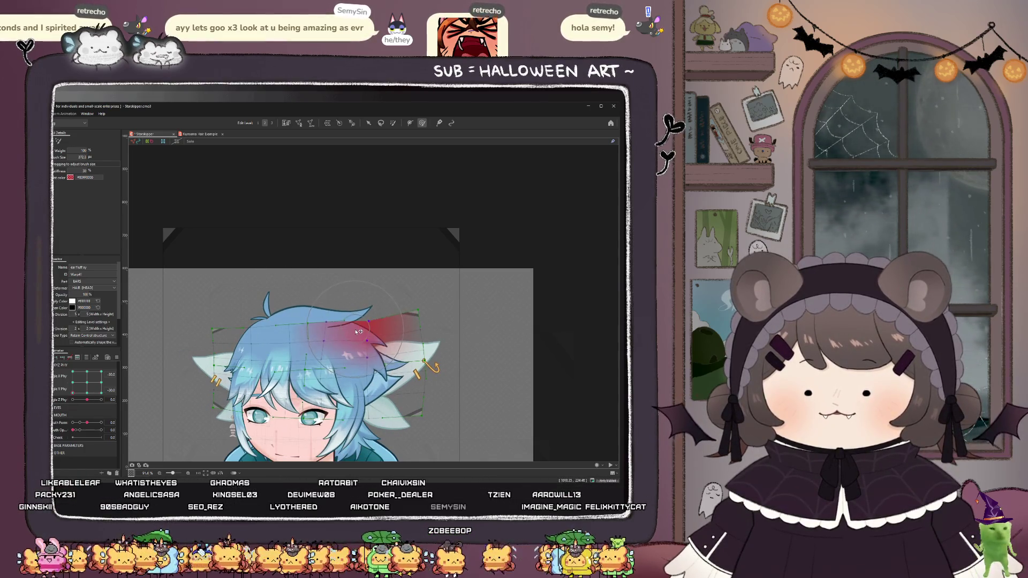
scroll(359, 332, "down", 3)
left_click(75, 378)
mouse_move(75, 377)
left_mouse_down()
mouse_move(105, 375)
mouse_move(86, 396)
mouse_move(64, 358)
left_mouse_up()
left_click_drag(59, 394, 62, 366)
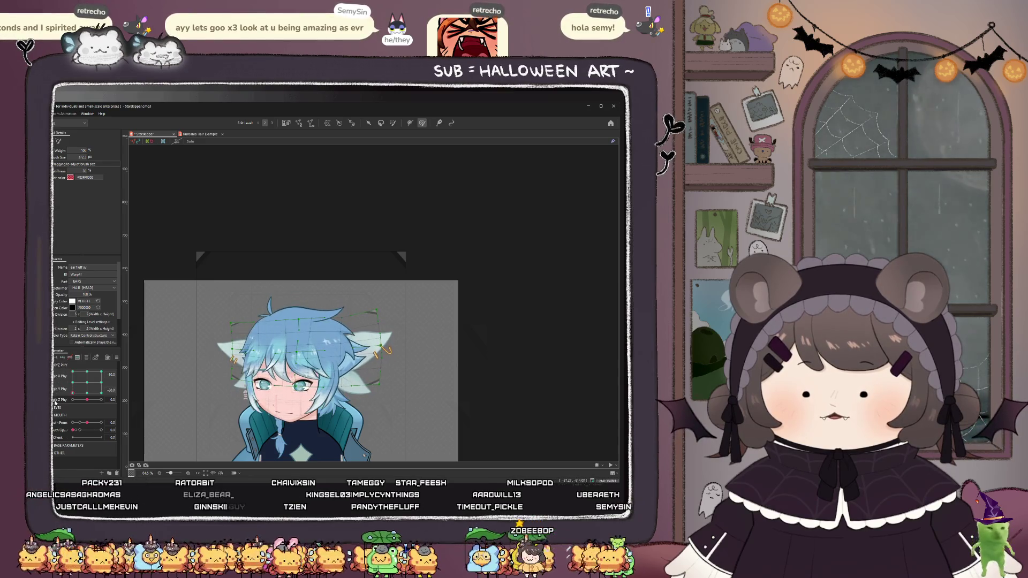
scroll(309, 388, "up", 2)
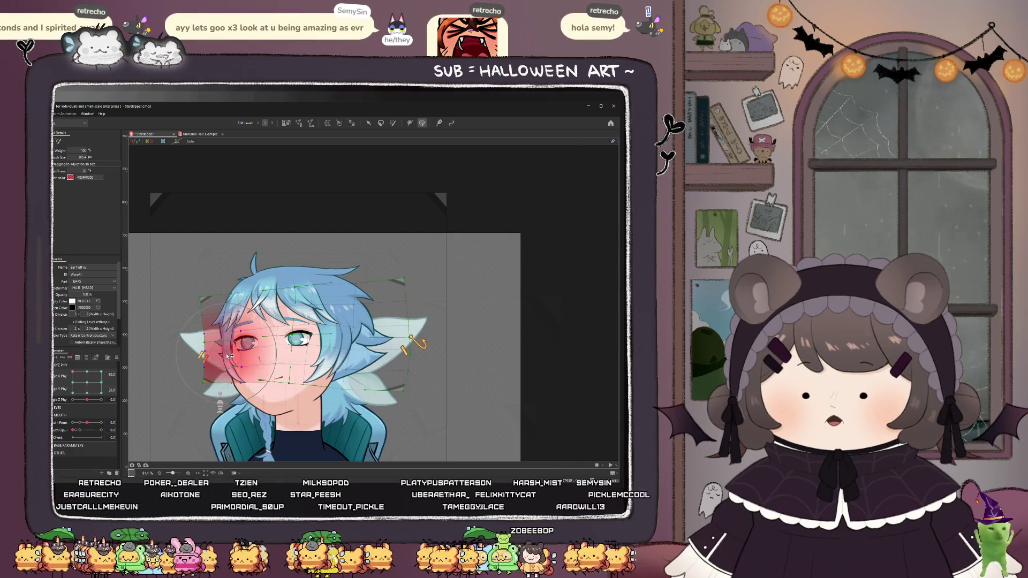
left_click_drag(72, 372, 71, 404)
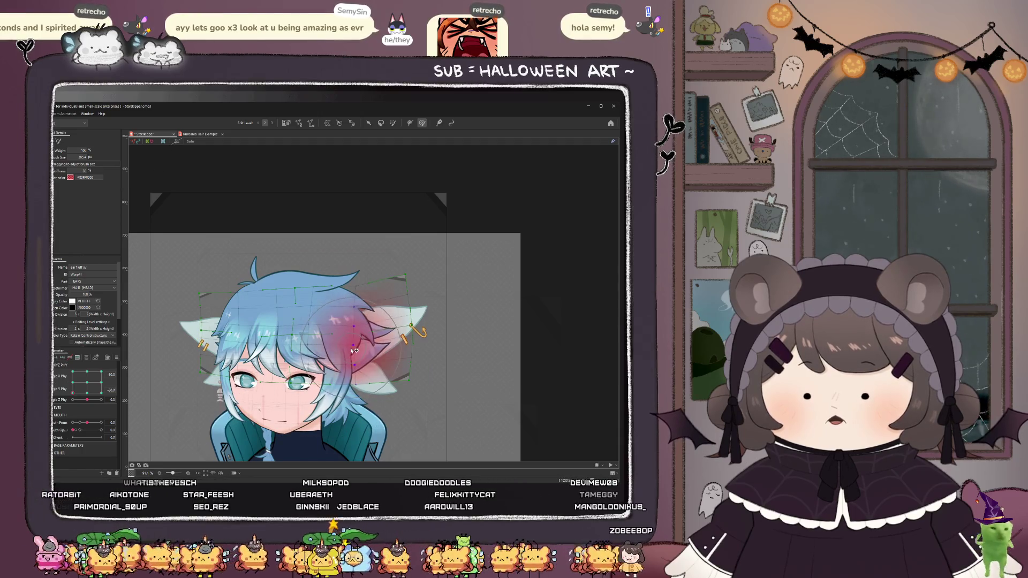
- Warp both ear fluffs and the face area at physics Y 30, then recentre the pose
mouse_move(345, 349)
left_mouse_down()
mouse_move(353, 362)
mouse_move(321, 375)
left_mouse_up()
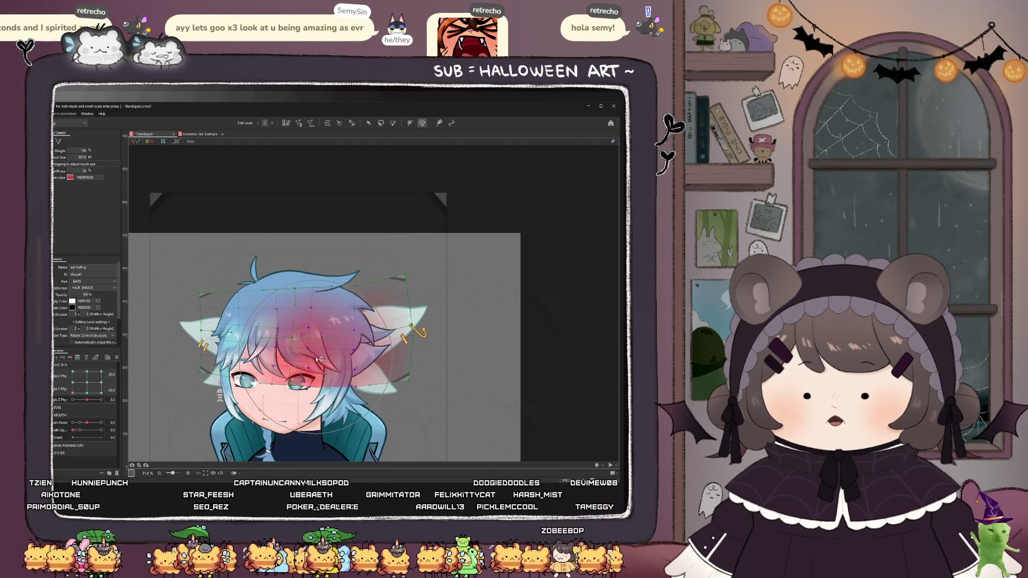
mouse_move(71, 396)
left_mouse_down()
mouse_move(71, 369)
mouse_move(71, 395)
mouse_move(71, 380)
mouse_move(132, 416)
left_mouse_up()
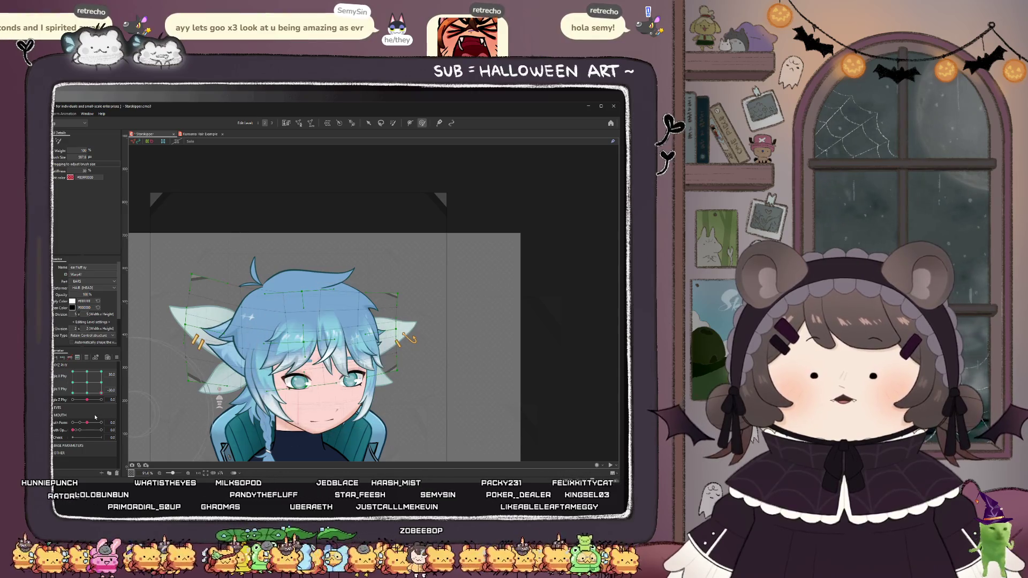
left_click_drag(100, 394, 121, 370)
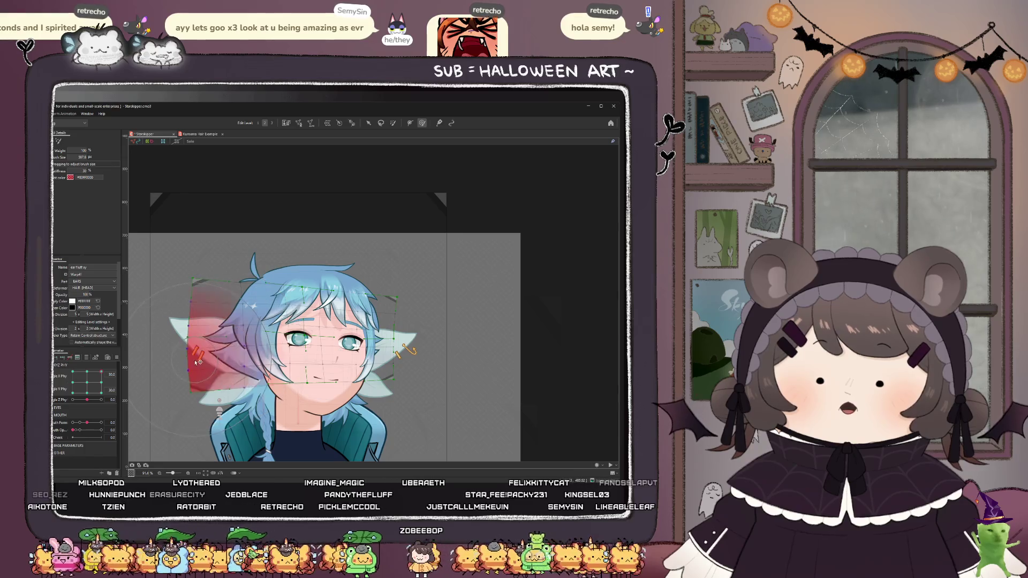
left_click_drag(196, 356, 201, 367)
left_click_drag(276, 399, 285, 405)
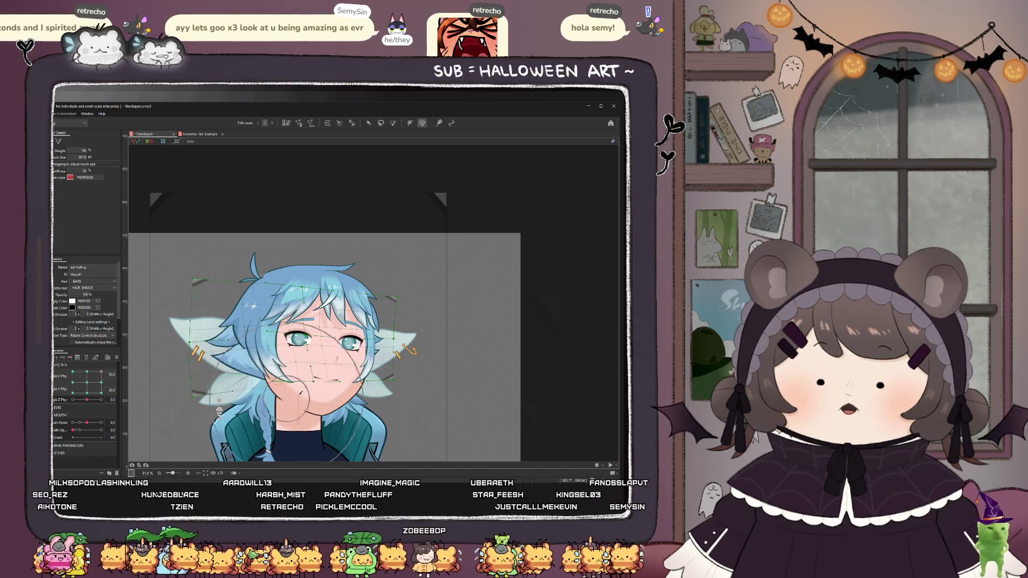
left_click_drag(375, 337, 343, 335)
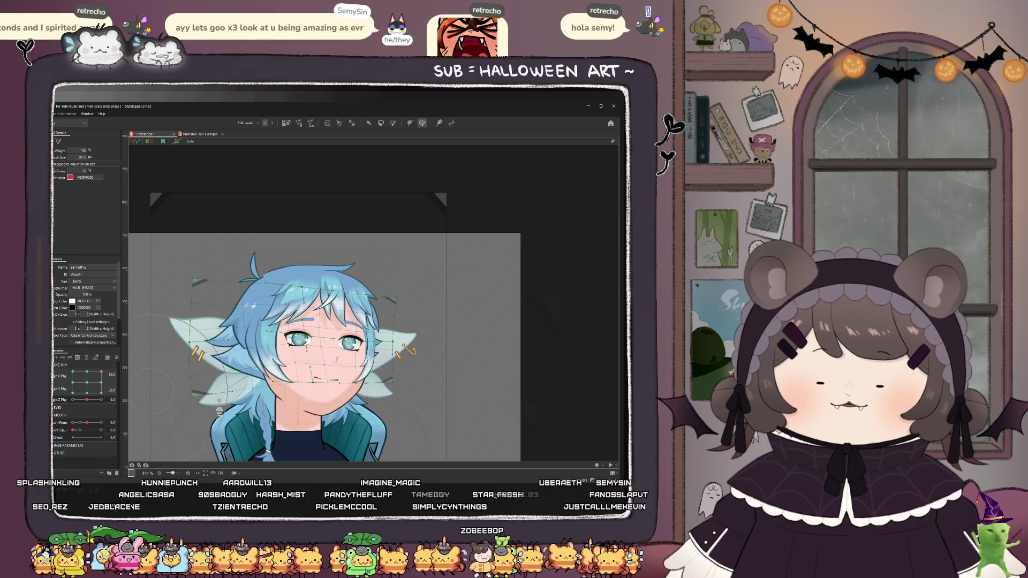
left_click_drag(233, 378, 244, 342)
left_click_drag(383, 335, 375, 343)
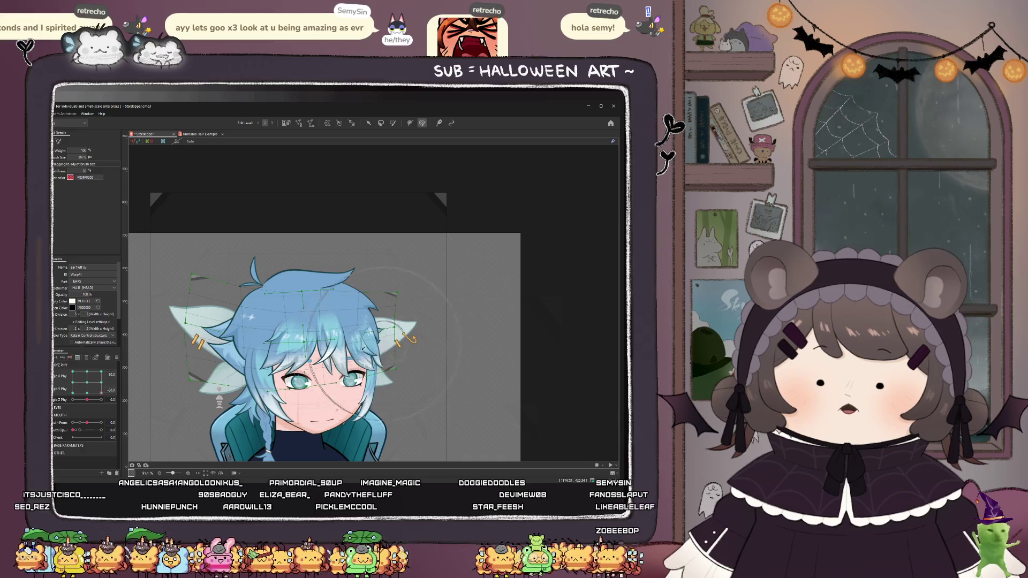
mouse_move(104, 390)
left_mouse_down()
mouse_move(80, 378)
mouse_move(86, 393)
mouse_move(83, 369)
mouse_move(86, 383)
left_mouse_up()
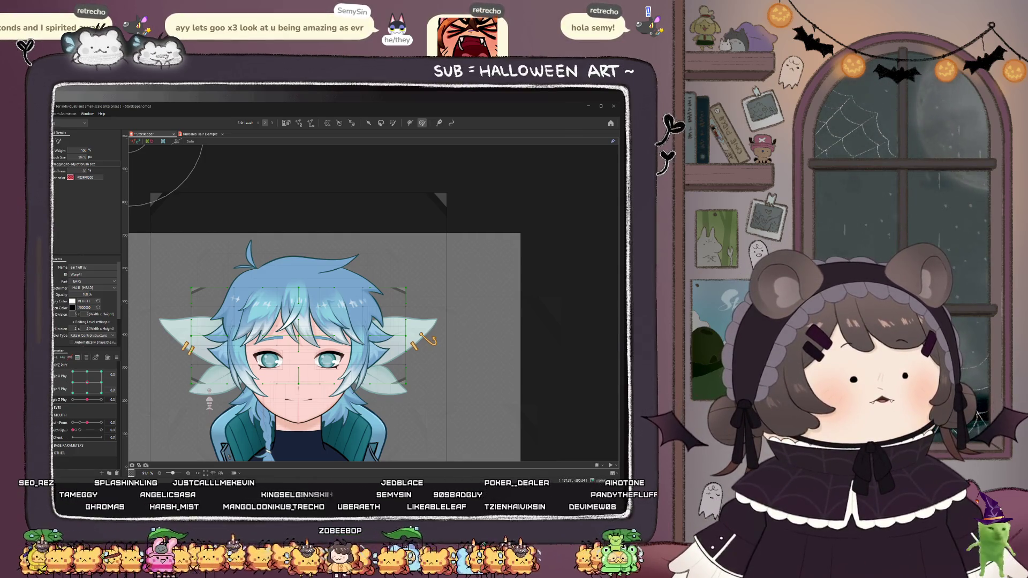
key("alt+Tab")
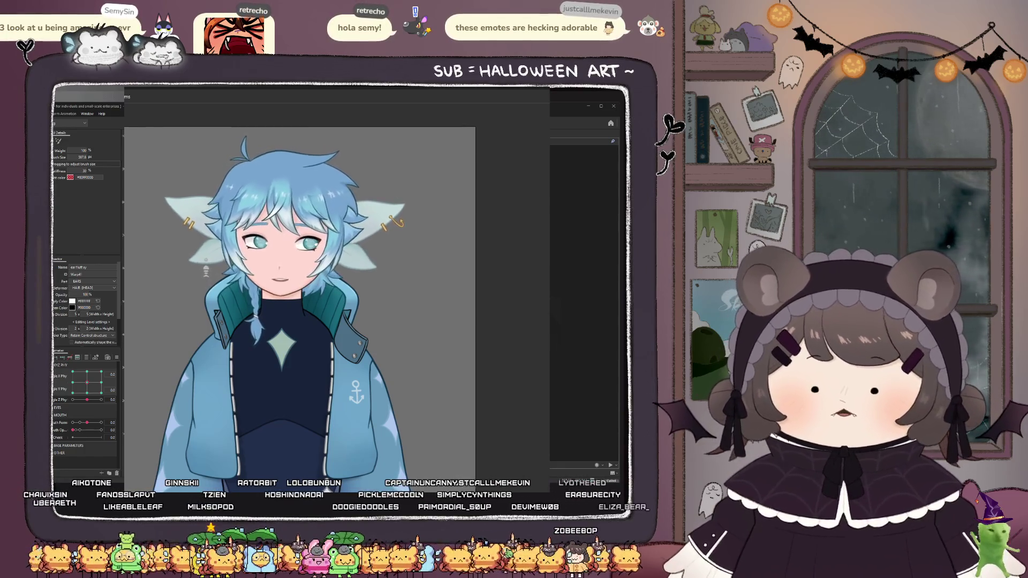
key("alt+Tab")
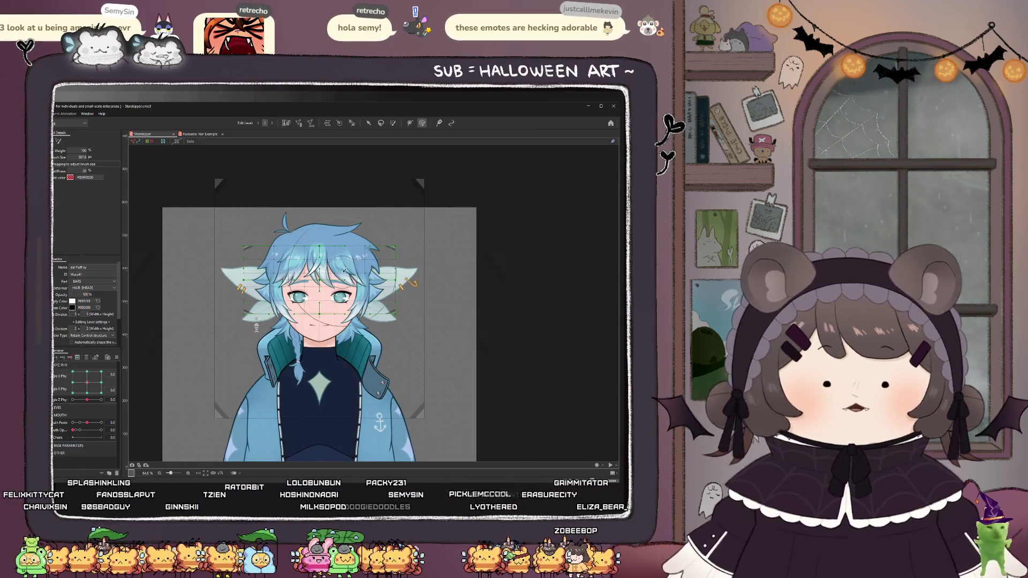
scroll(341, 265, "up", 3)
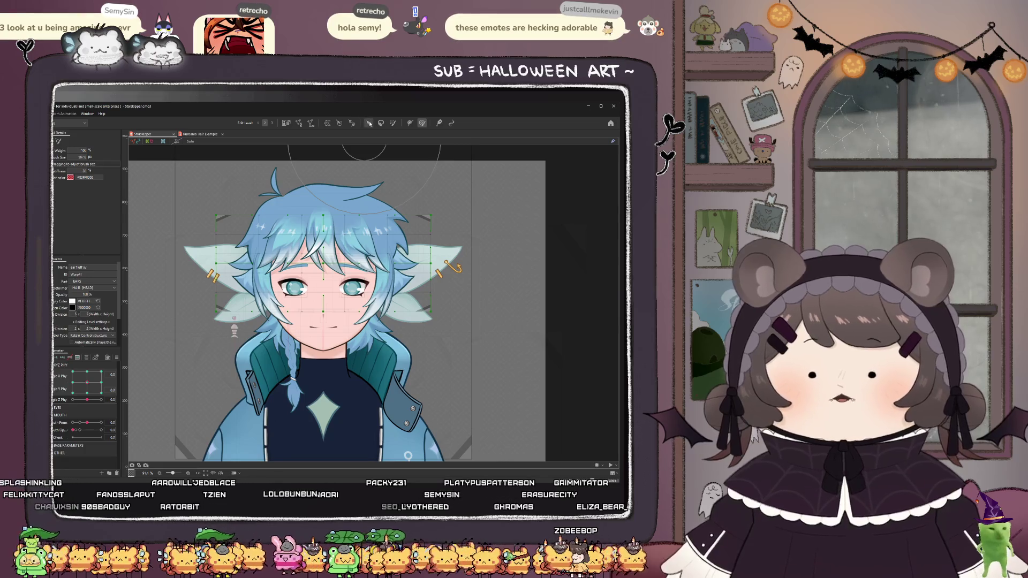
- Select the backhair xy warp deformer through the Back_Hair mesh and show XYZ Phy as sliders
left_click(369, 123)
scroll(321, 300, "down", 3)
scroll(322, 300, "up", 3)
left_click(262, 306)
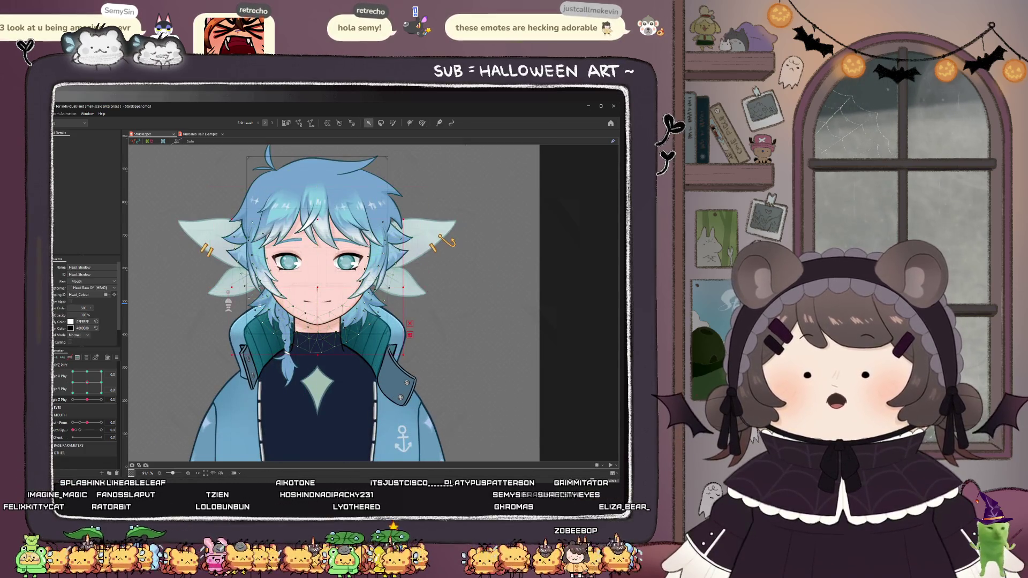
scroll(257, 309, "up", 5)
left_click(245, 298)
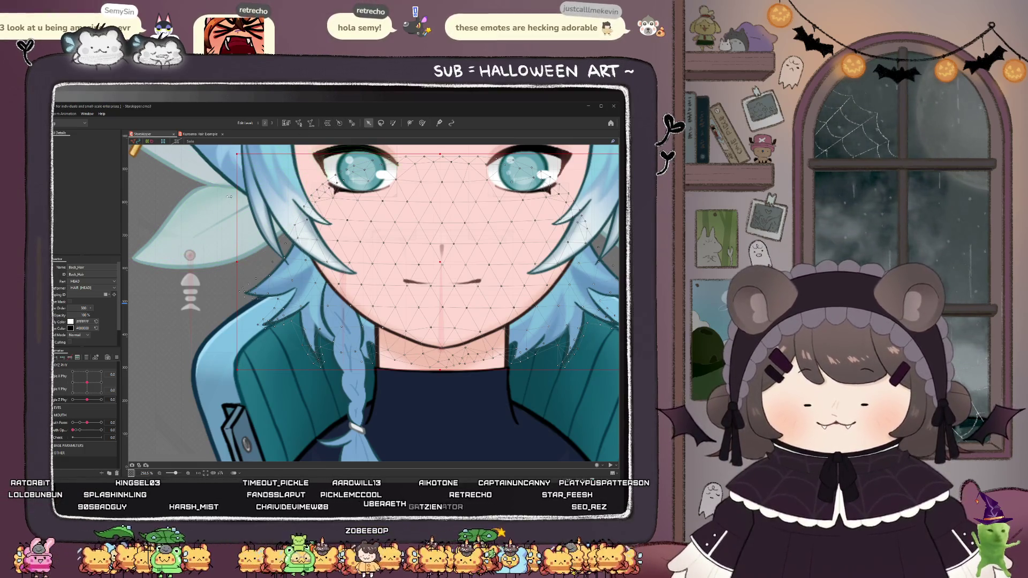
left_click(285, 288)
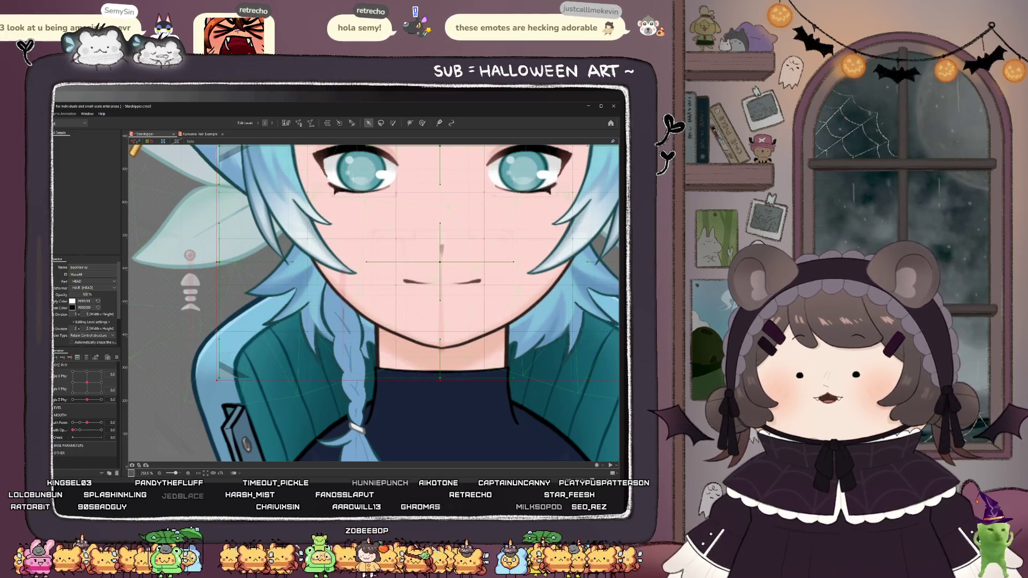
left_click(56, 375)
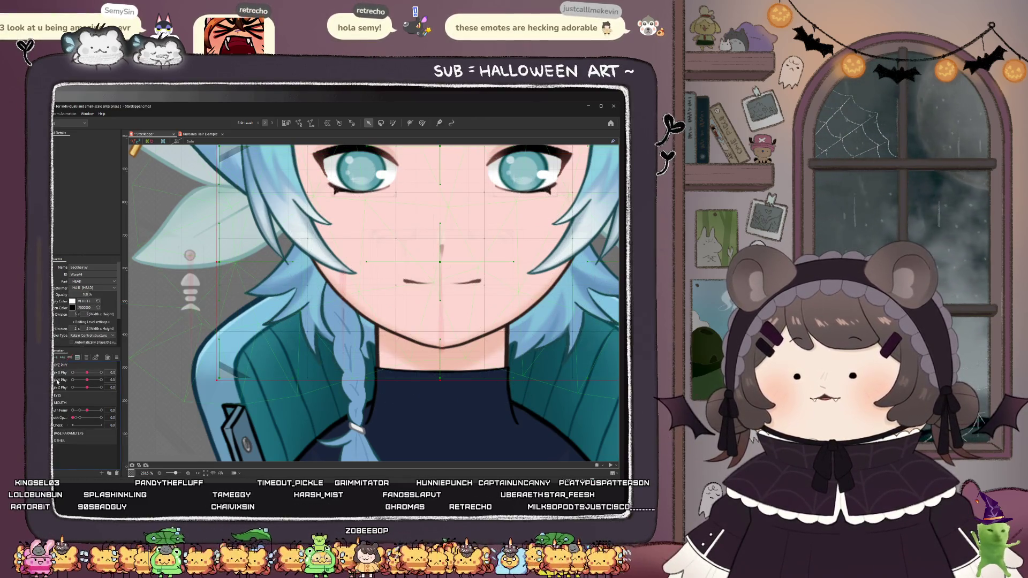
- At X Phy -30, shift the back hair warp grid right and brush its top-right upward
left_click_drag(86, 374, 72, 373)
scroll(384, 302, "down", 3)
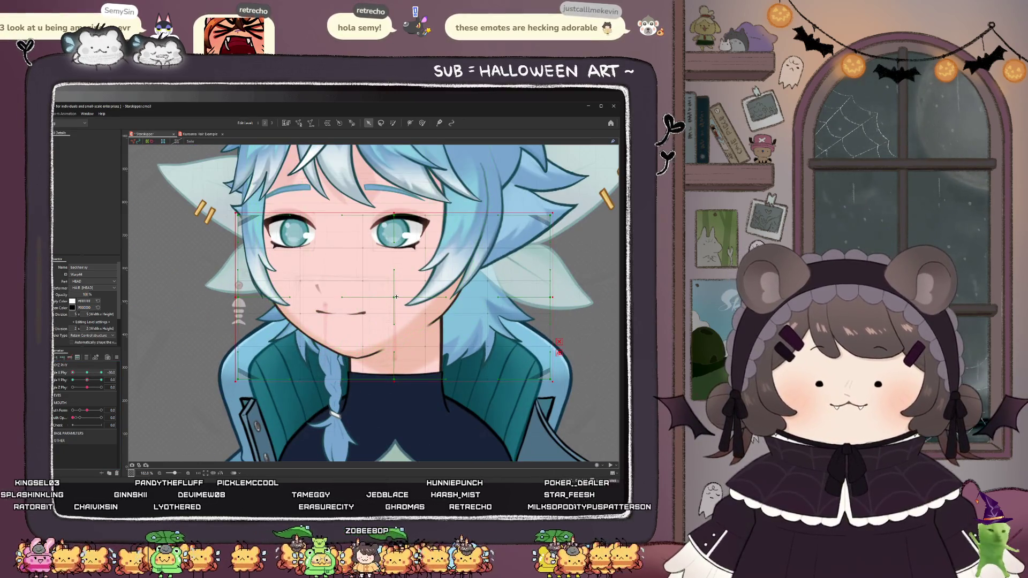
left_click_drag(396, 297, 407, 296)
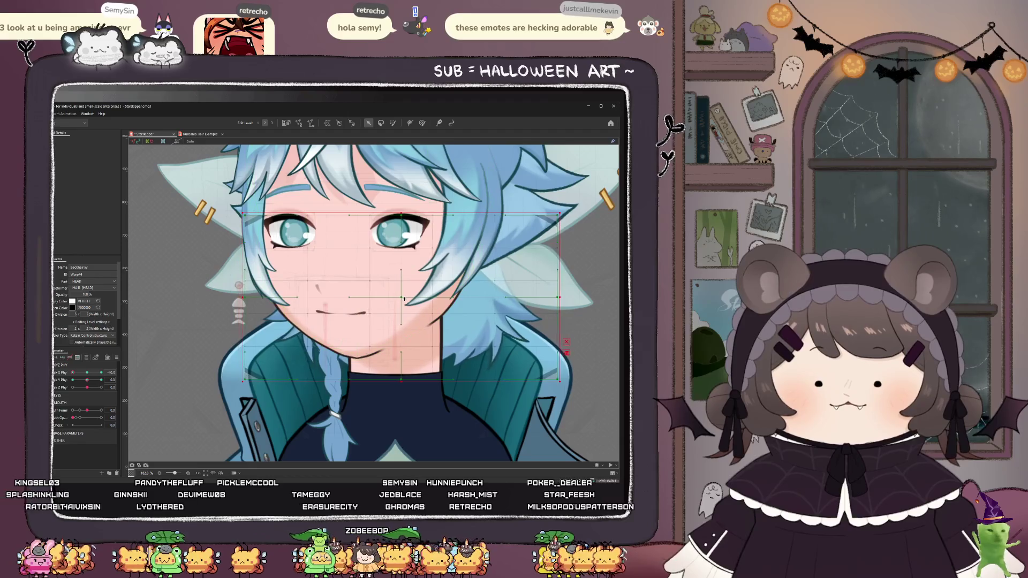
left_click(423, 122)
left_click_drag(480, 225, 485, 211)
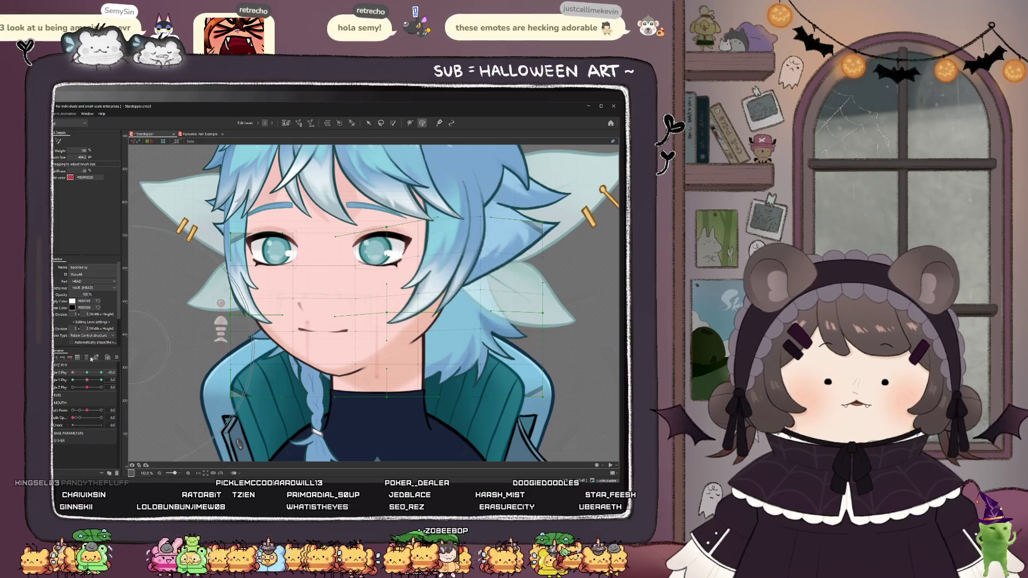
- Test the back hair by swinging the body turn, resetting it to 0, then returning to -30
mouse_move(74, 372)
left_mouse_down()
mouse_move(94, 373)
mouse_move(72, 373)
left_mouse_up()
left_click(395, 313)
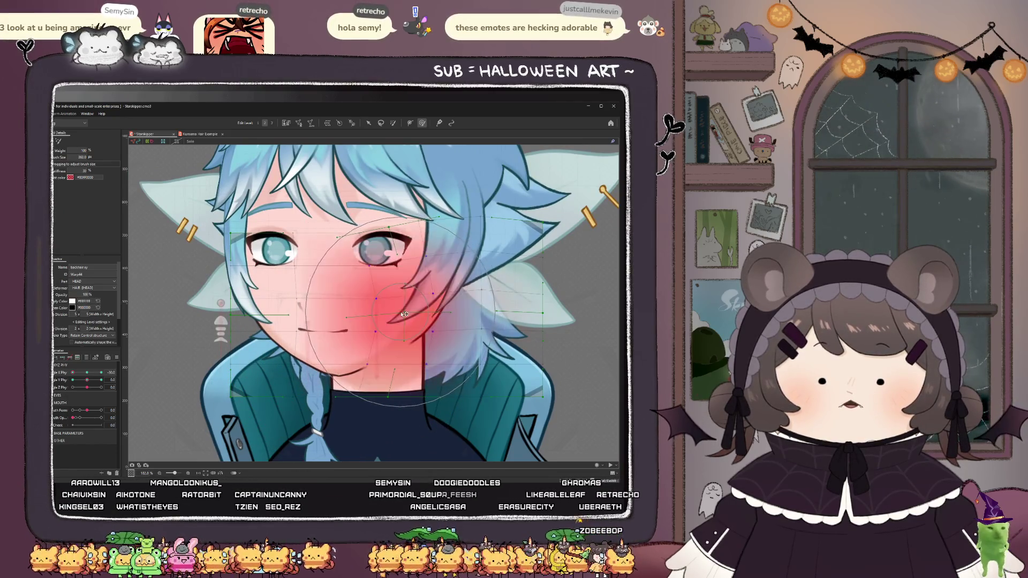
left_click(251, 364)
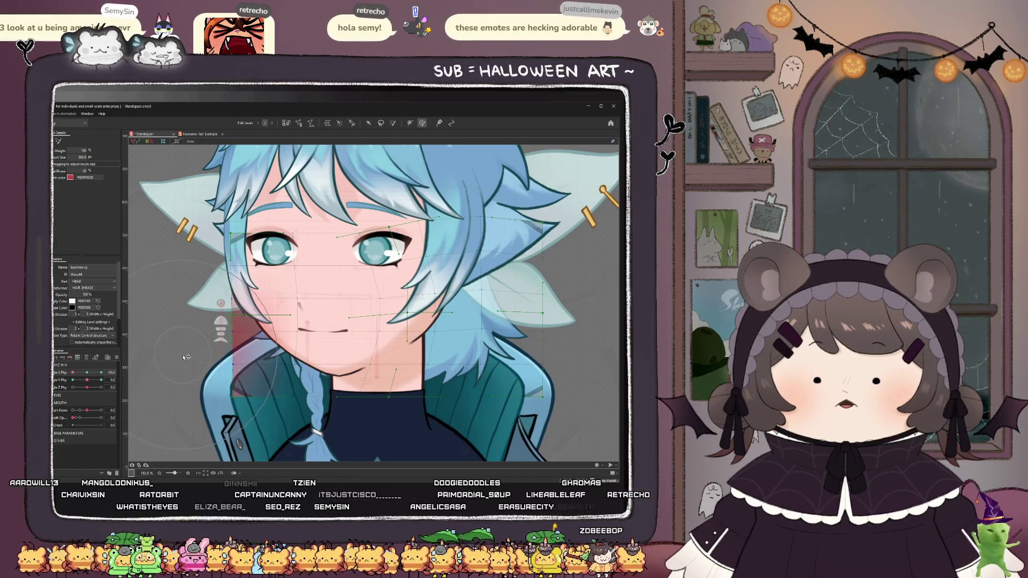
left_click_drag(75, 374, 67, 374)
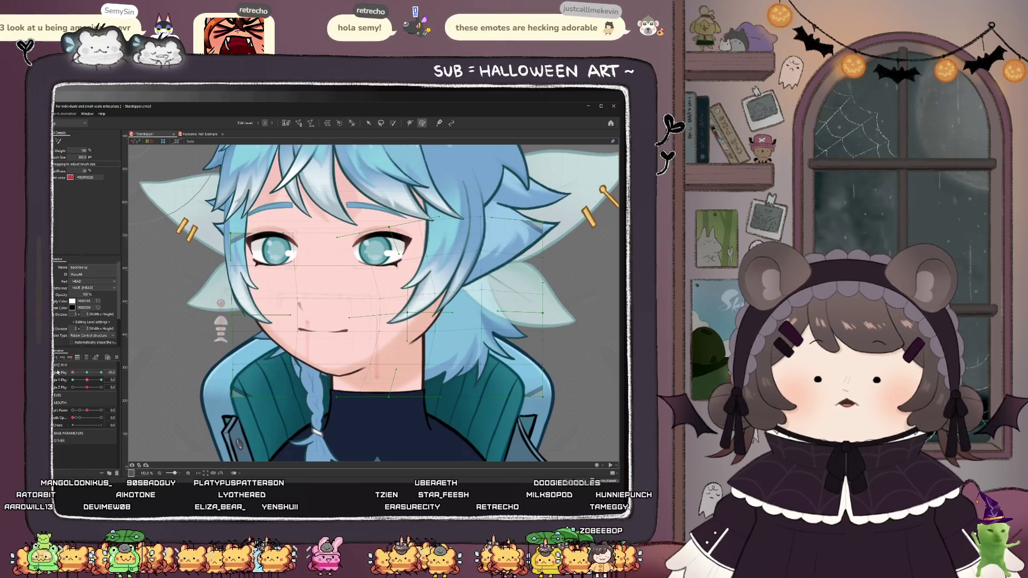
double_click(59, 375)
left_click(72, 372)
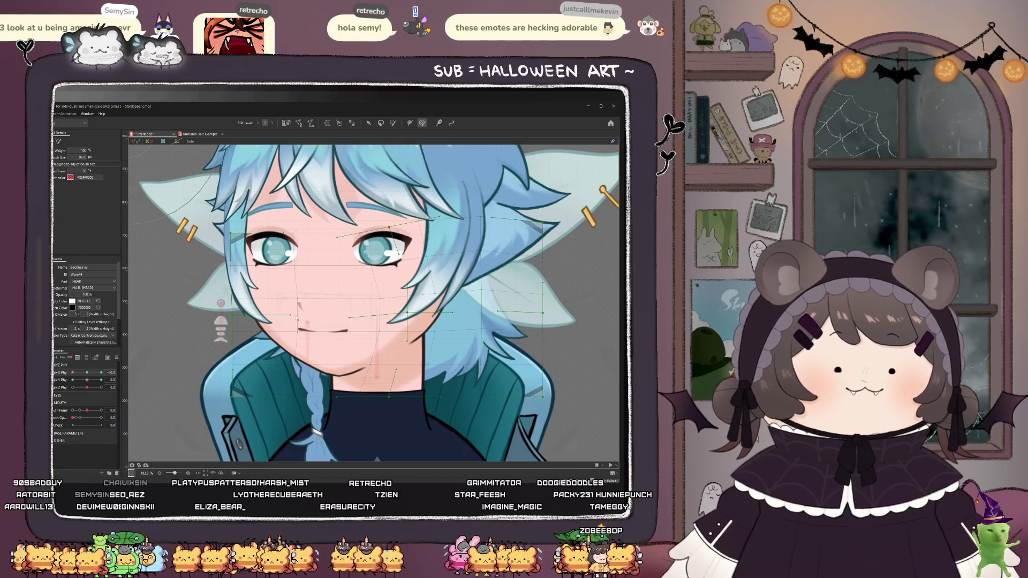
mouse_move(72, 377)
left_mouse_down()
mouse_move(85, 379)
mouse_move(68, 382)
left_mouse_up()
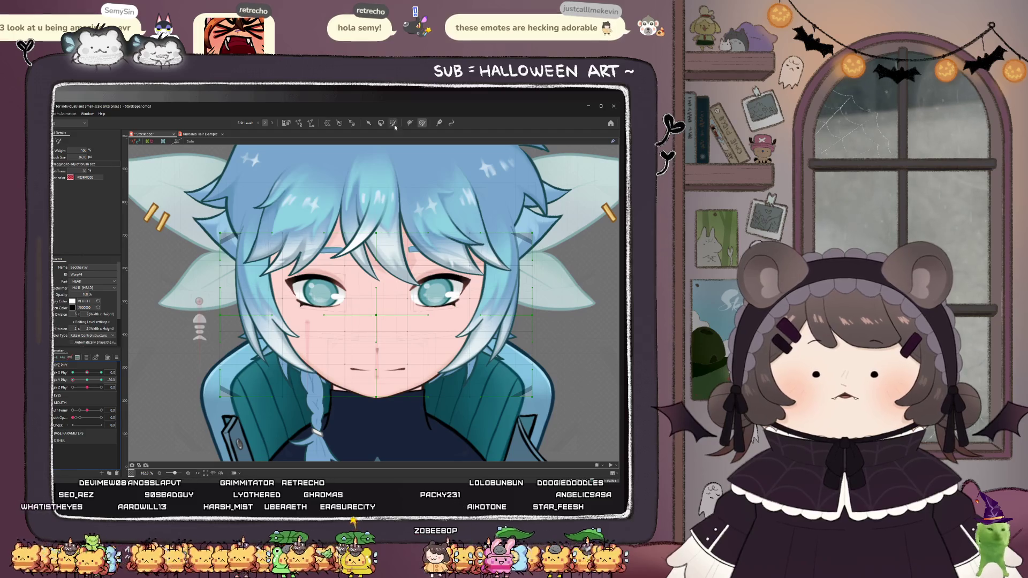
- Move the back hair warp box up and test Y Phy from -30 to 30
left_click(369, 124)
left_click_drag(379, 316, 379, 303)
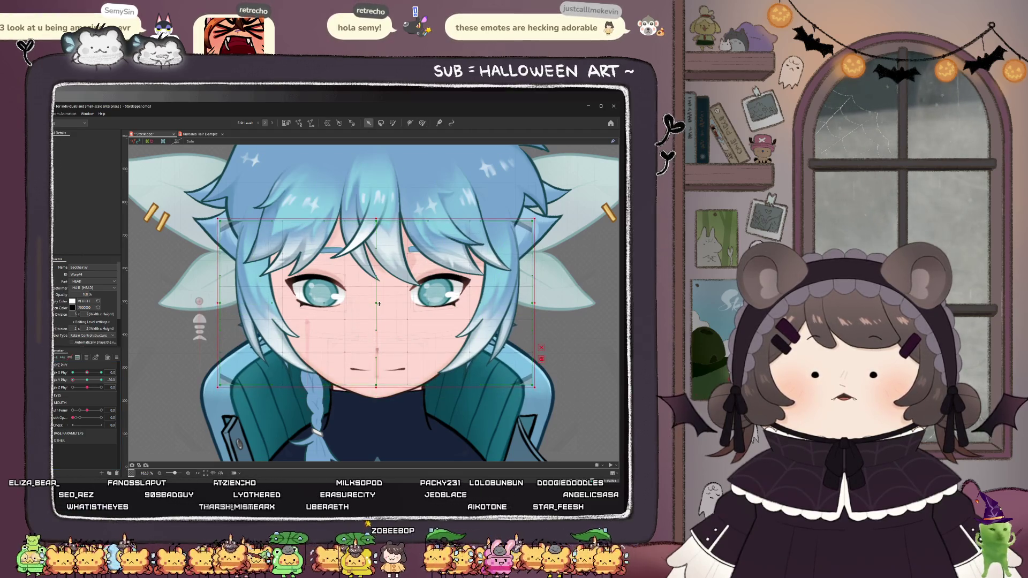
left_click_drag(76, 382, 164, 385)
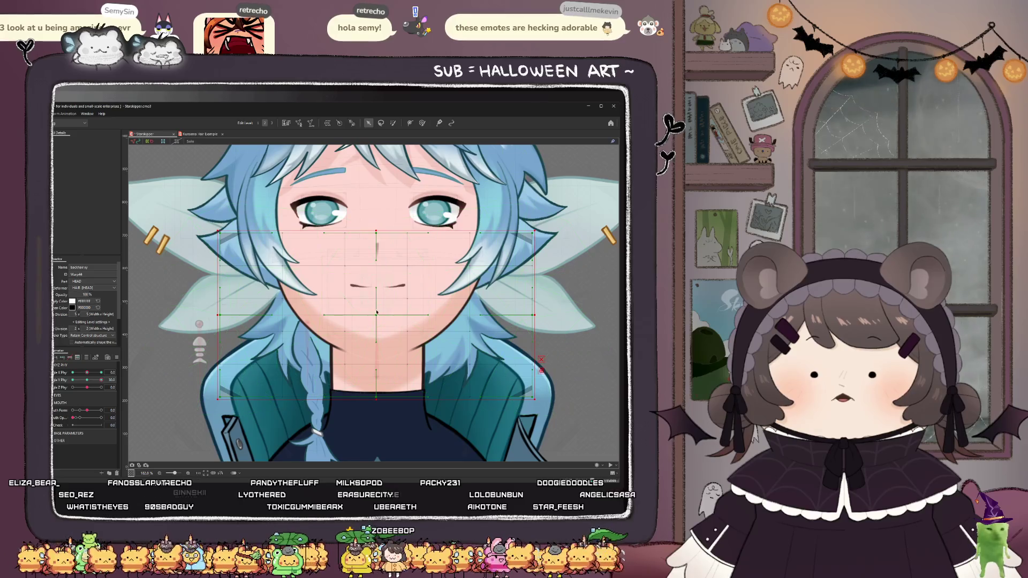
scroll(285, 334, "down", 5)
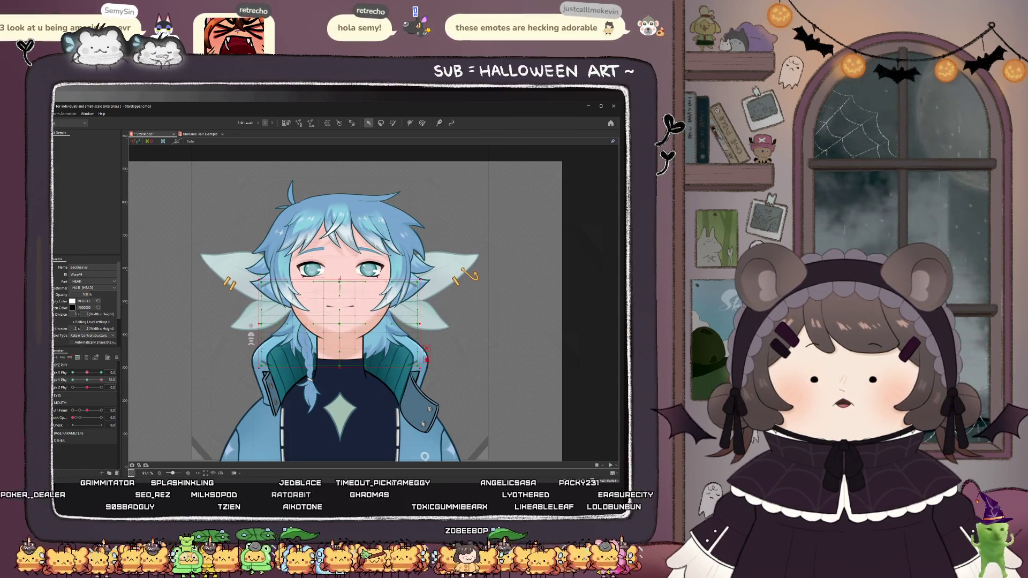
left_click_drag(86, 381, 87, 379)
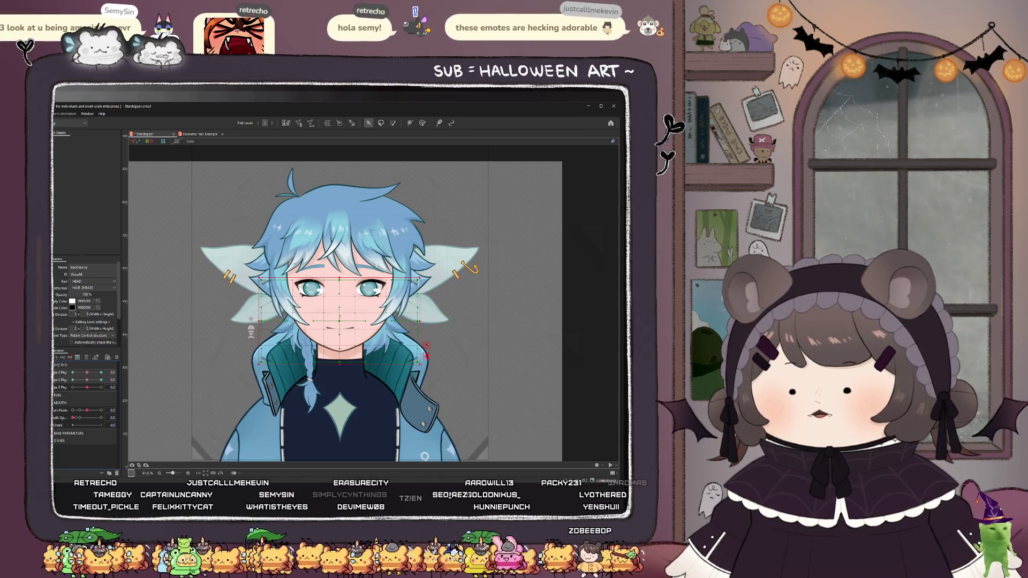
- Select the Braid warp deformer, set the body turn to -30, and shift it slightly right
left_click(309, 406)
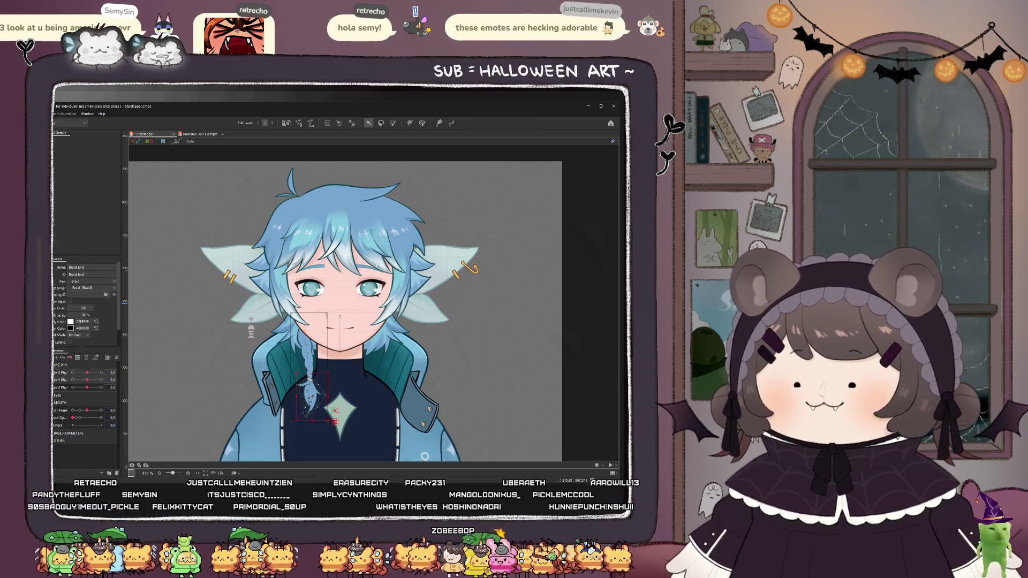
left_click(309, 388)
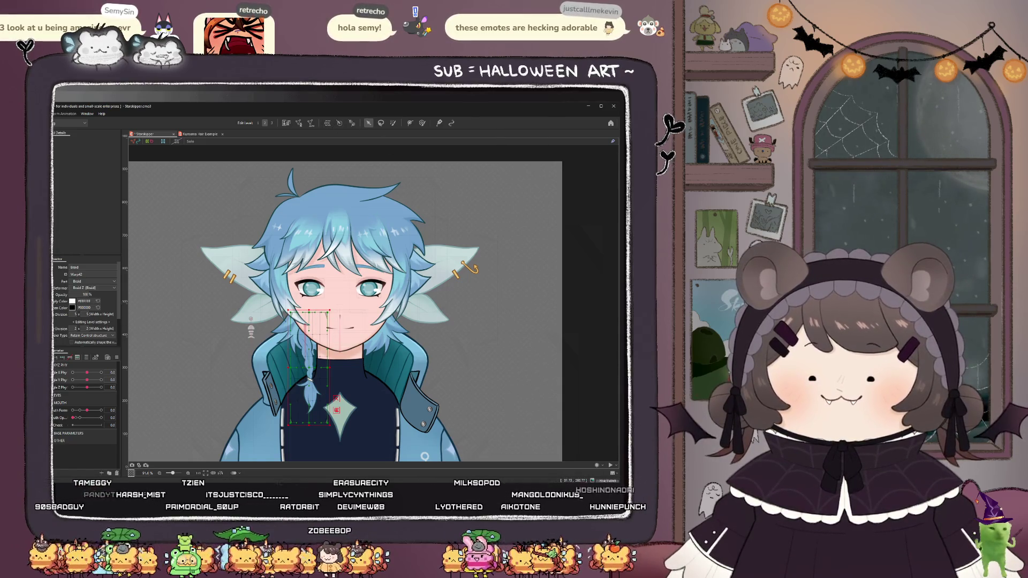
left_click_drag(86, 372, 73, 372)
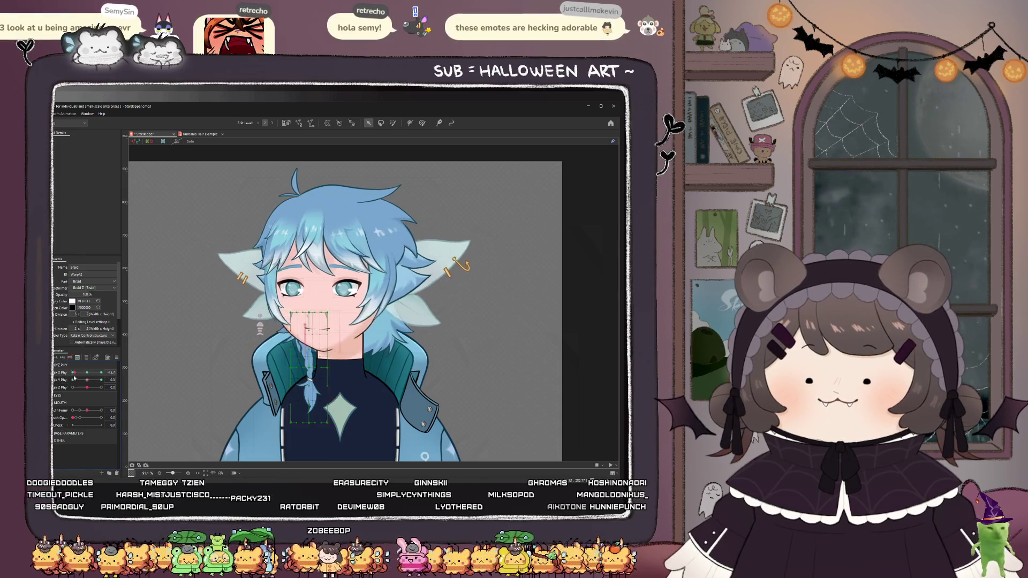
scroll(334, 363, "up", 3)
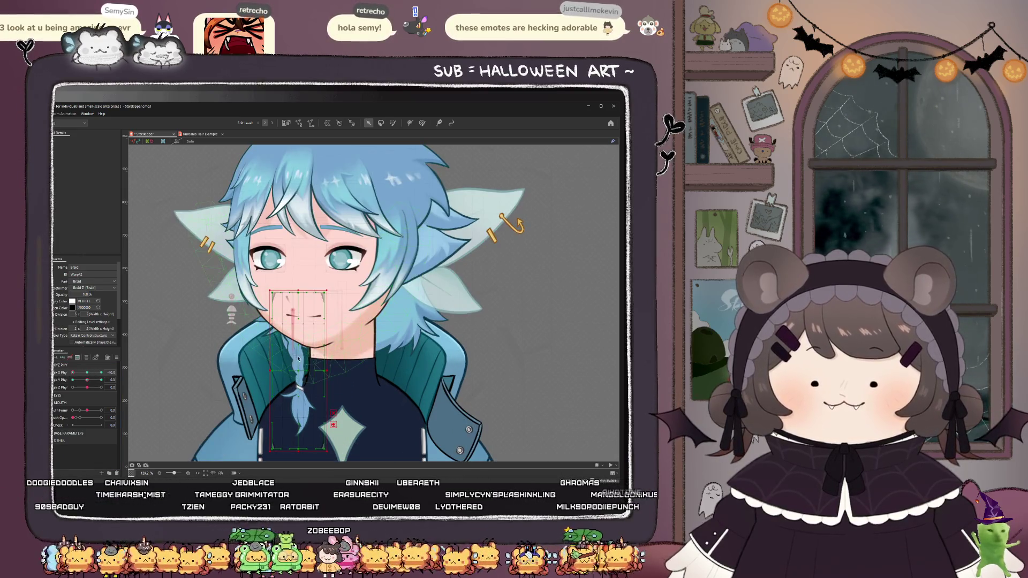
left_click_drag(301, 371, 307, 371)
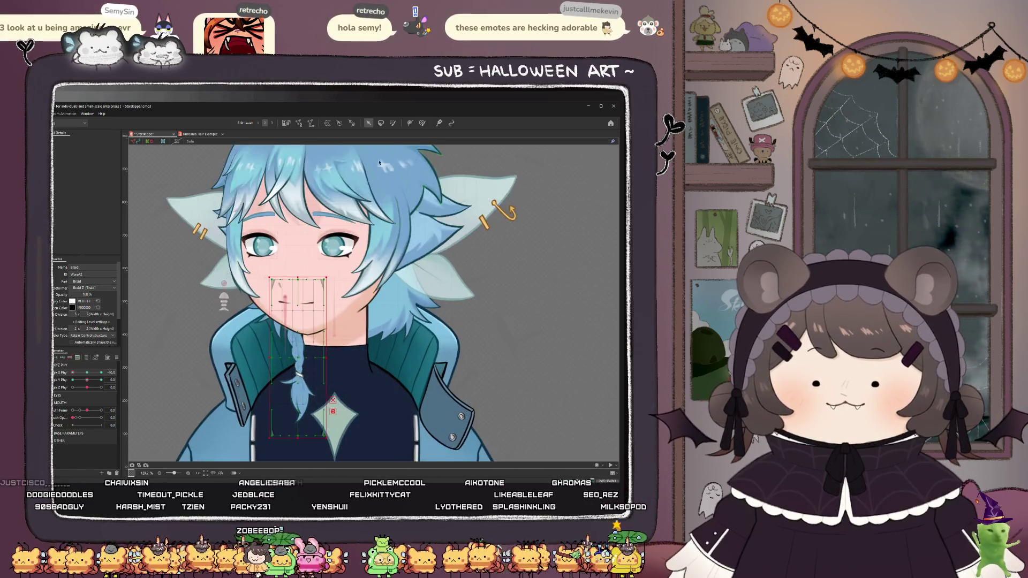
- Brush-warp the braid along its length and near the cheek while swinging the body turn
key("w")
mouse_move(288, 392)
left_mouse_down()
mouse_move(306, 354)
mouse_move(300, 303)
left_mouse_up()
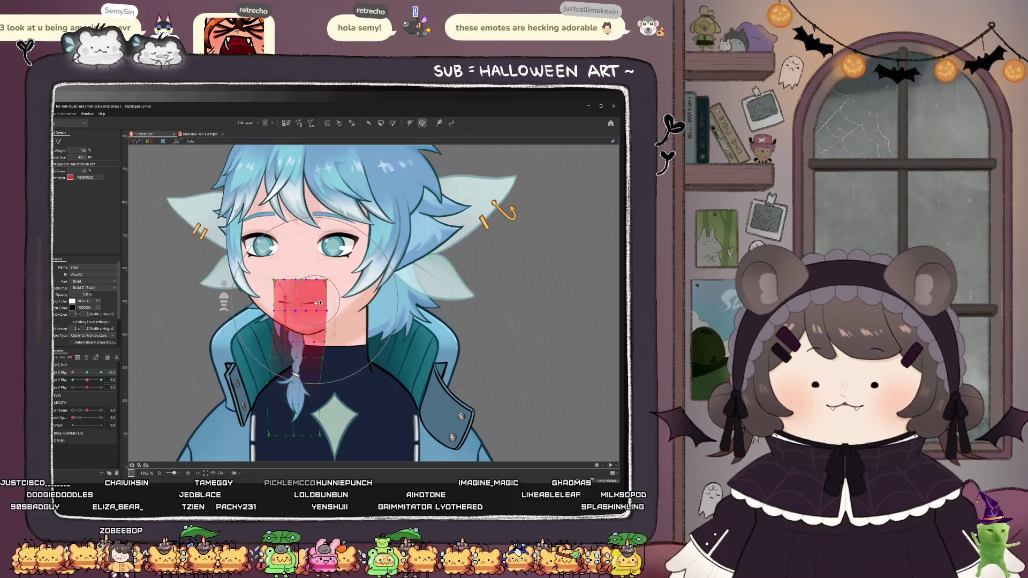
left_click_drag(73, 373, 136, 379)
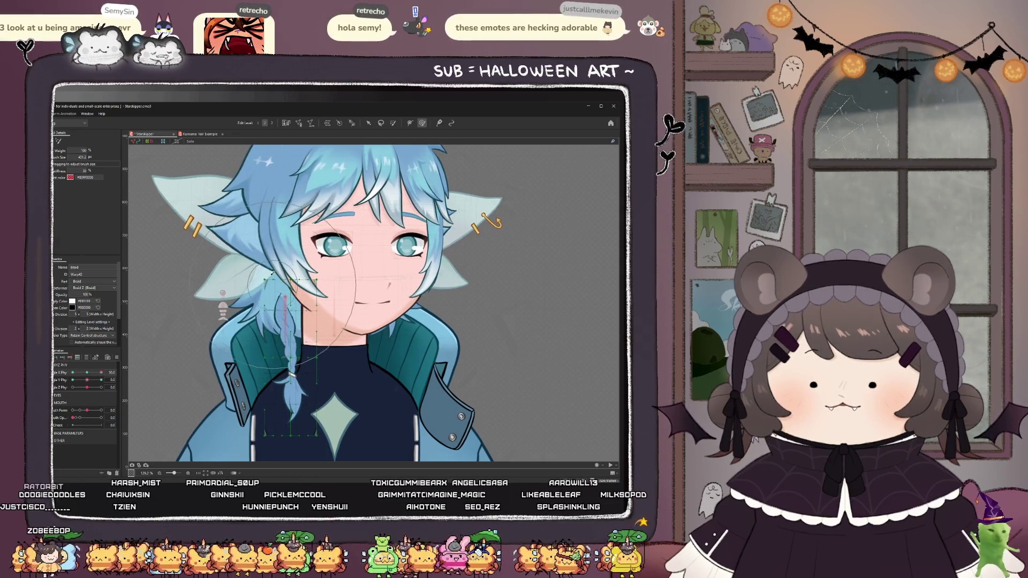
left_click_drag(290, 265, 321, 241)
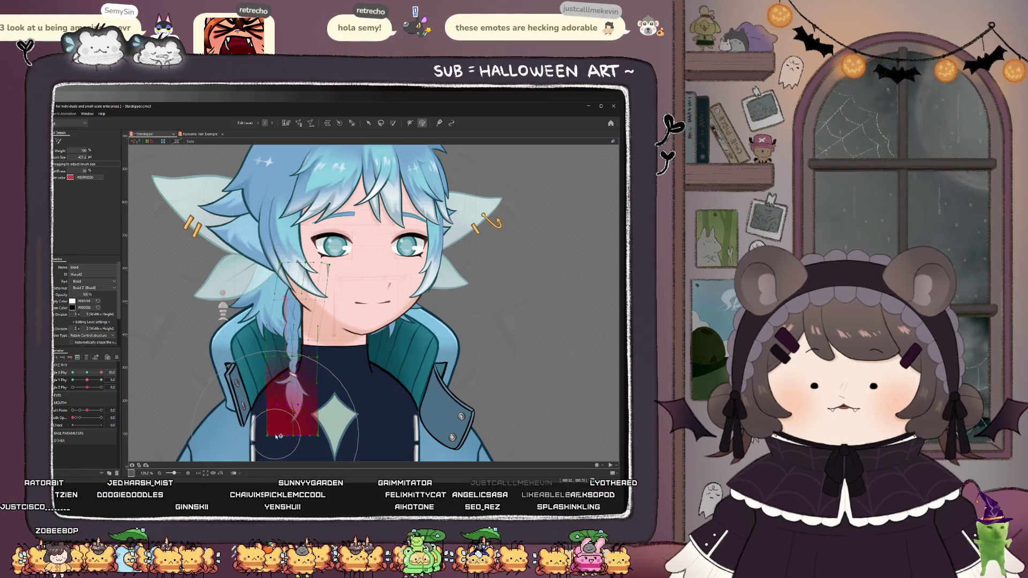
mouse_move(100, 375)
left_mouse_down()
mouse_move(77, 380)
mouse_move(99, 383)
left_mouse_up()
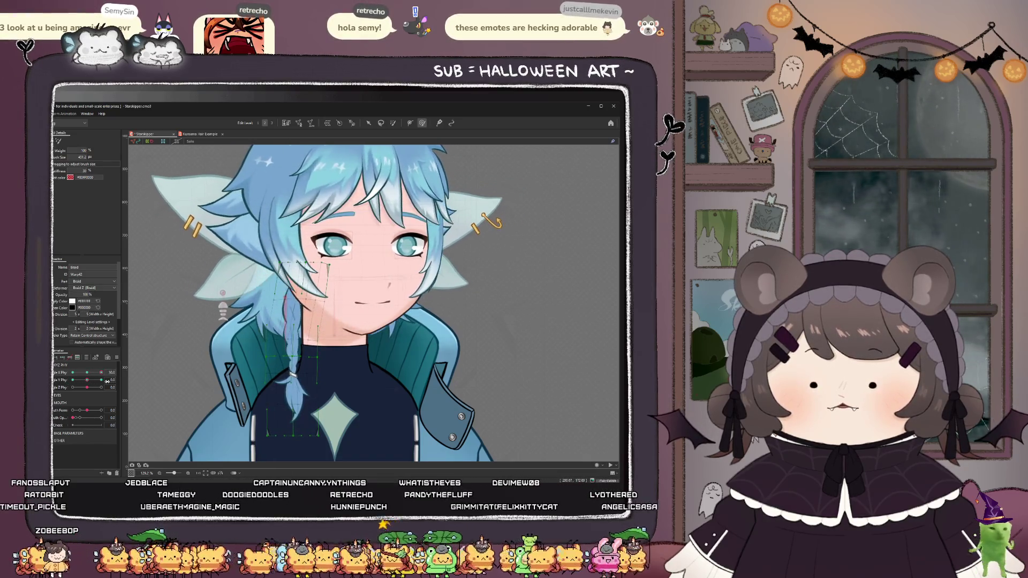
left_click_drag(290, 319, 292, 340)
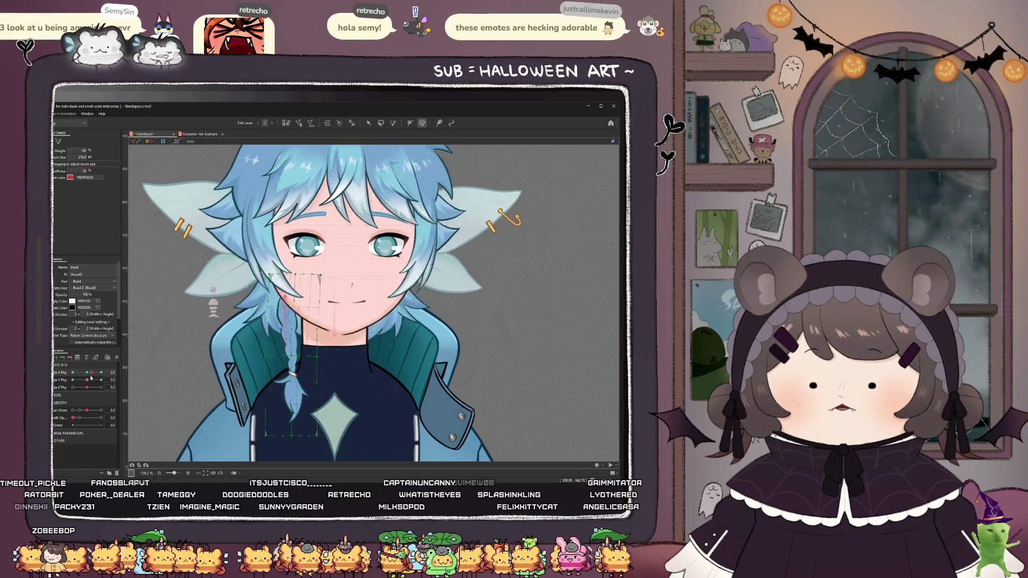
left_click_drag(101, 372, 73, 372)
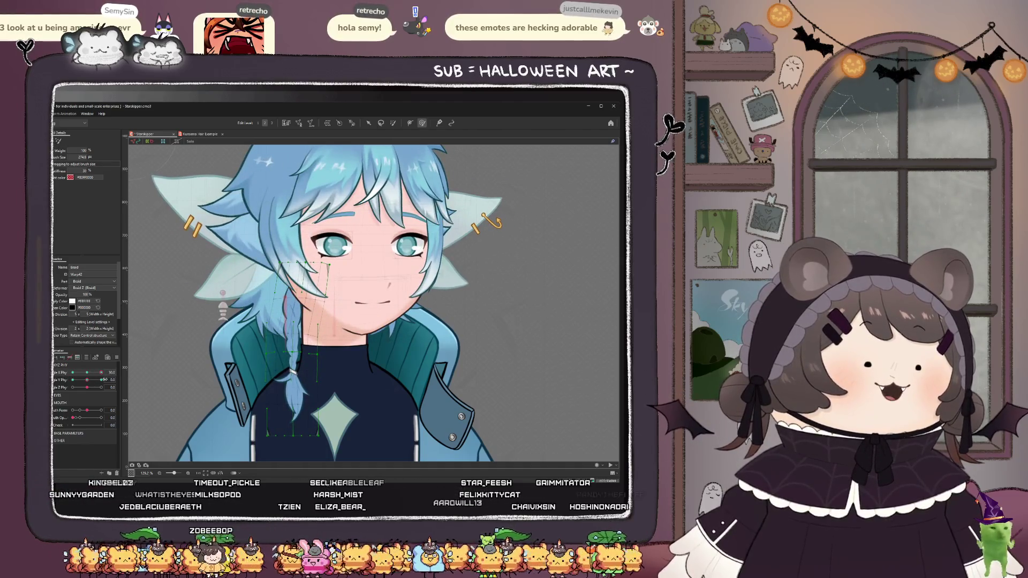
scroll(273, 313, "down", 1)
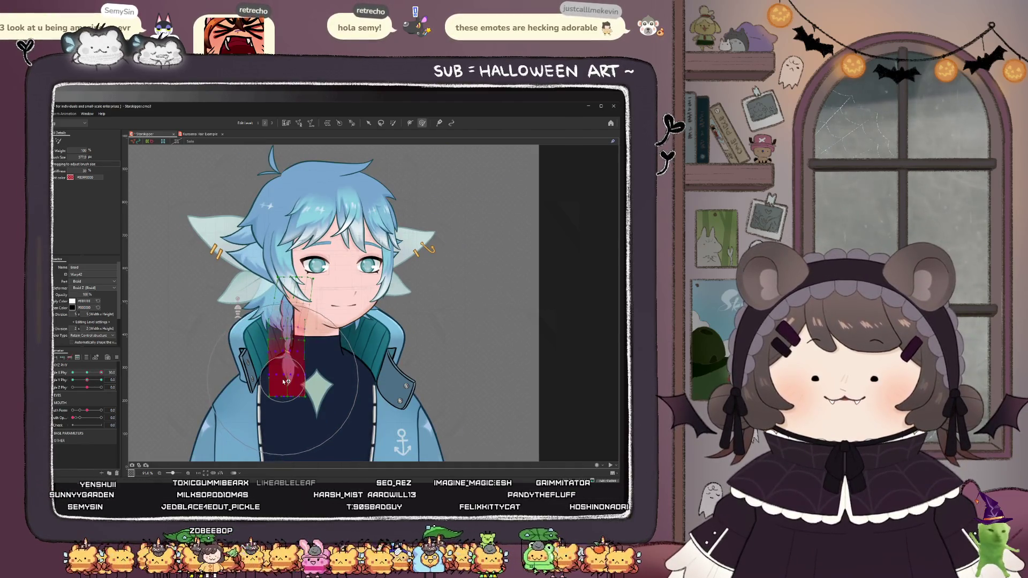
left_click_drag(286, 382, 278, 381)
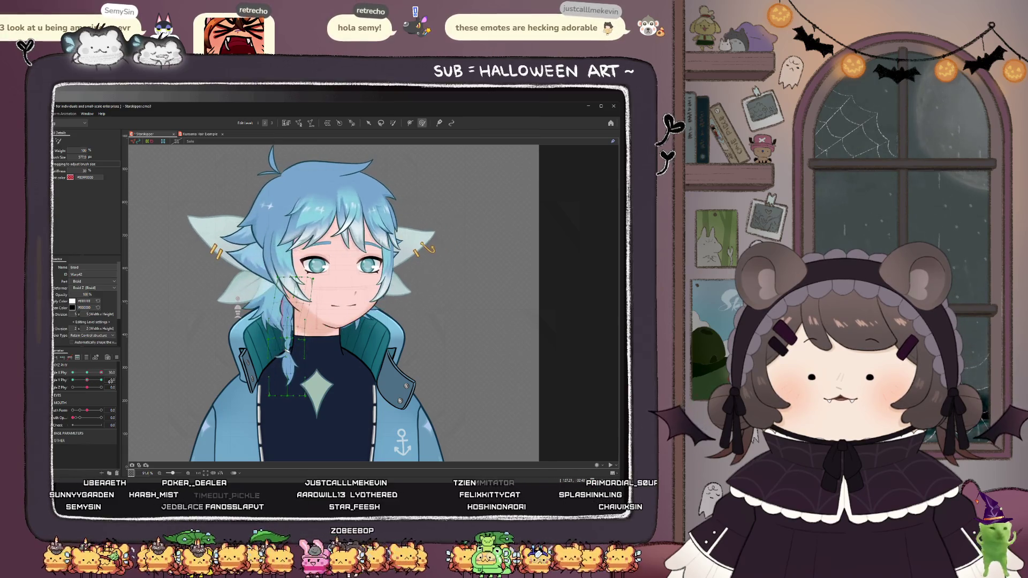
left_click(87, 374)
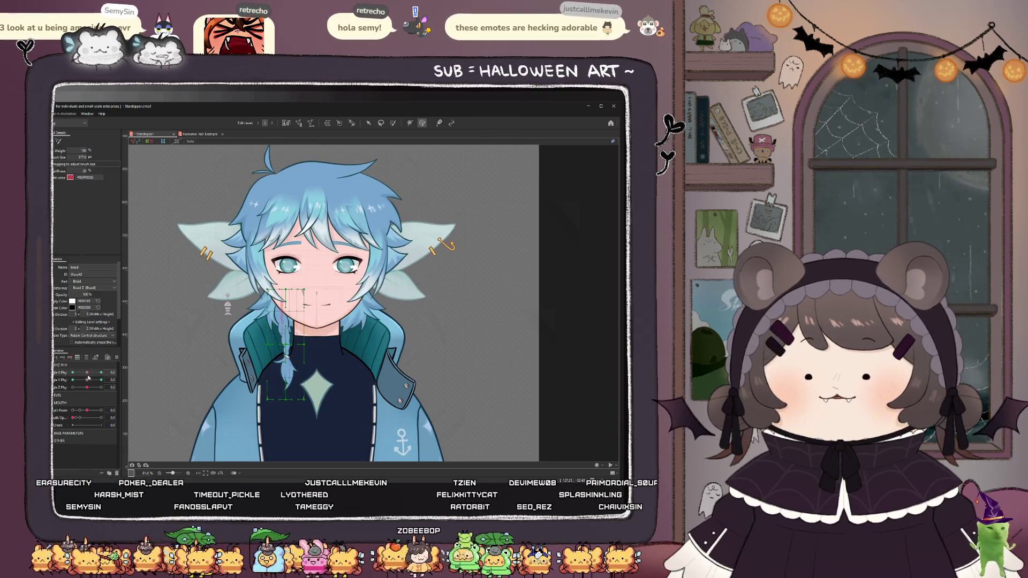
left_click_drag(87, 379, 57, 383)
- Move the braid deformer up, test the up-down head tilt, and reset Angle Y to 0
key("v")
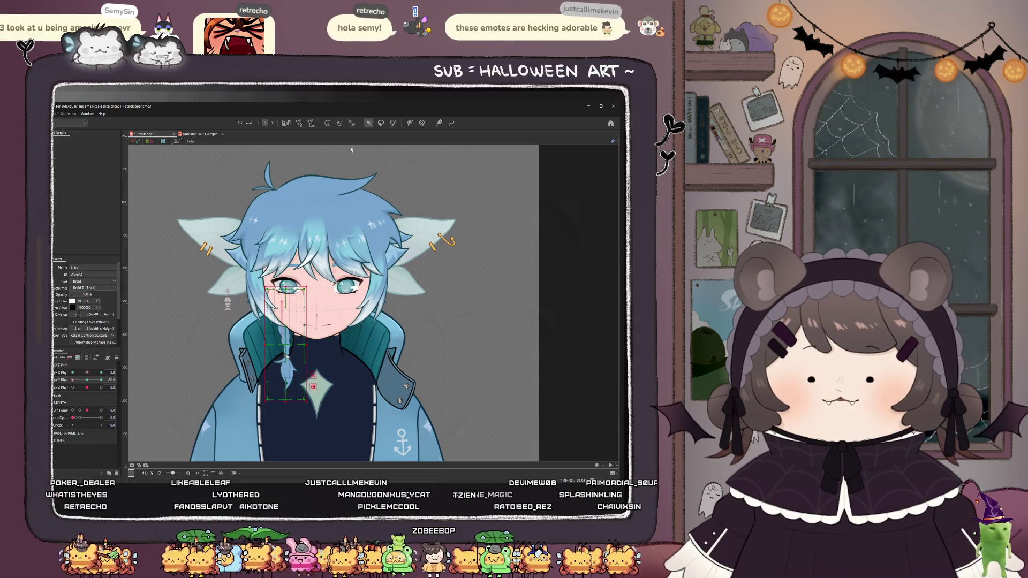
left_click_drag(287, 347, 286, 341)
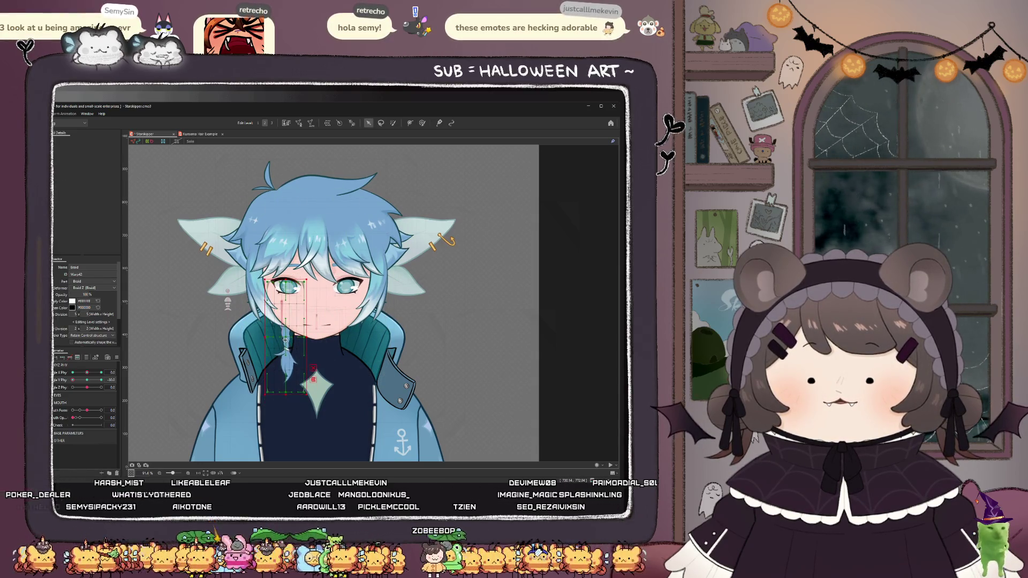
left_click_drag(88, 380, 102, 379)
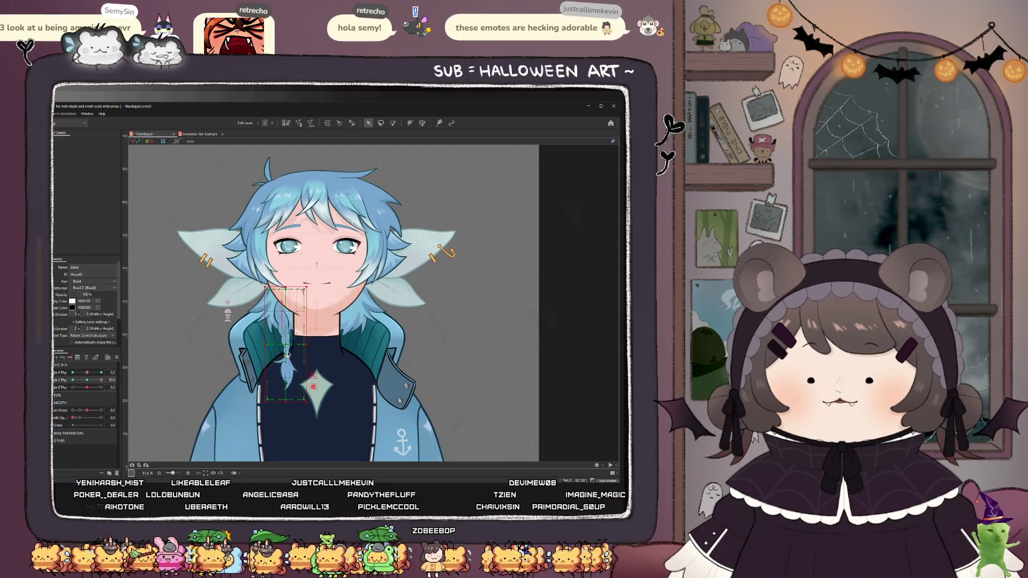
left_click(423, 123)
scroll(284, 295, "up", 2)
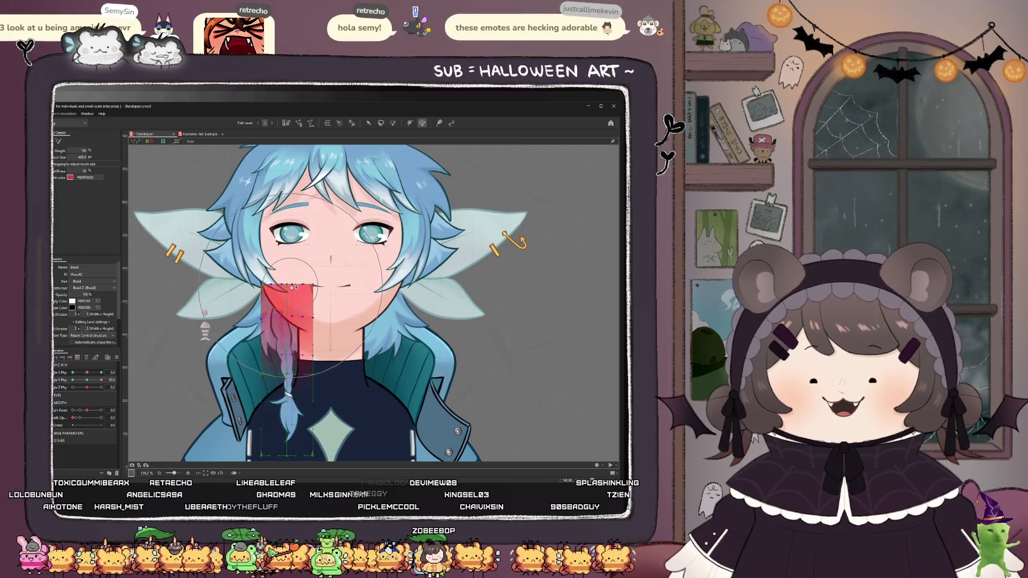
mouse_move(88, 387)
left_mouse_down()
mouse_move(77, 387)
mouse_move(105, 387)
left_mouse_up()
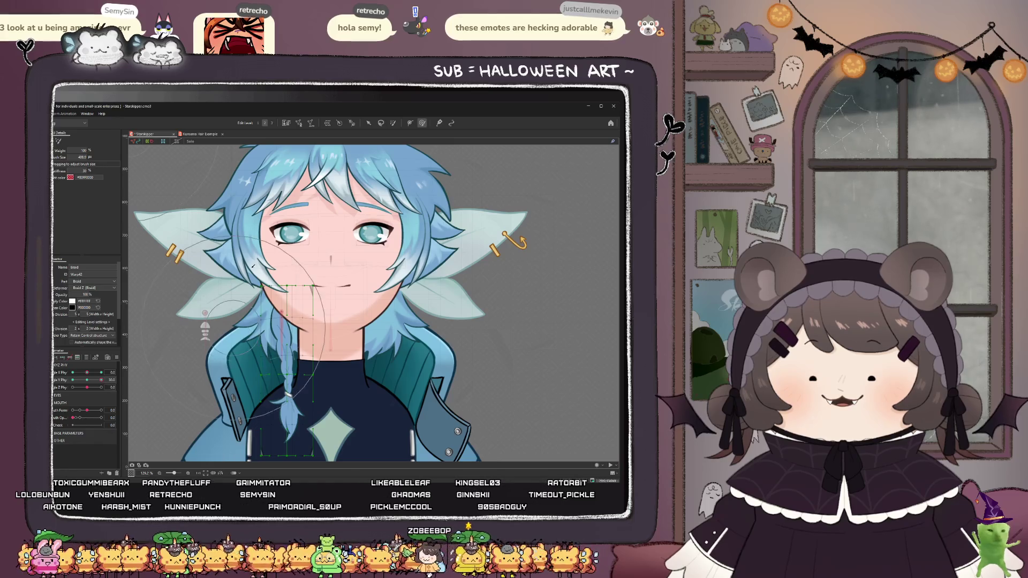
scroll(253, 264, "down", 2)
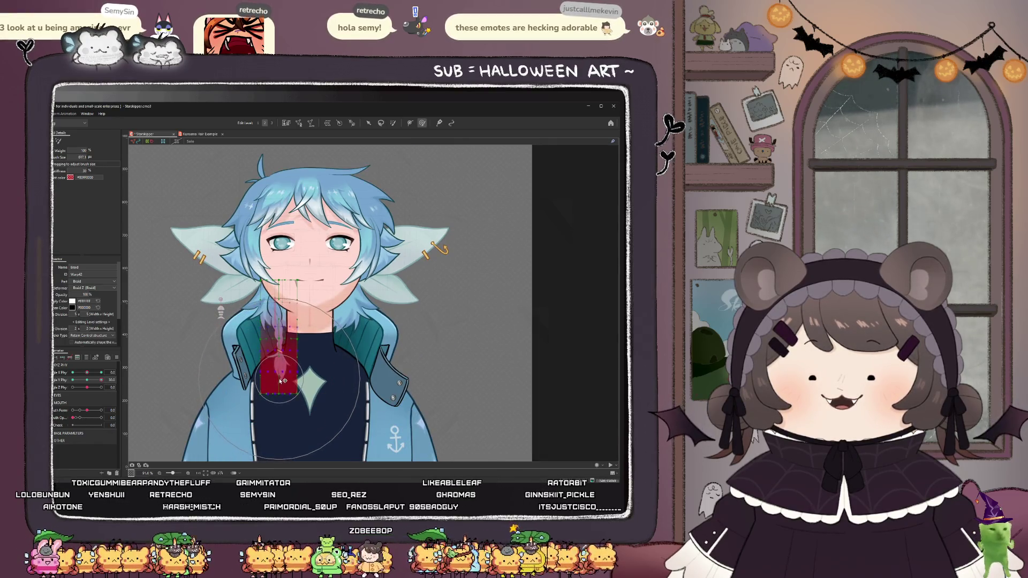
left_click_drag(100, 381, 86, 381)
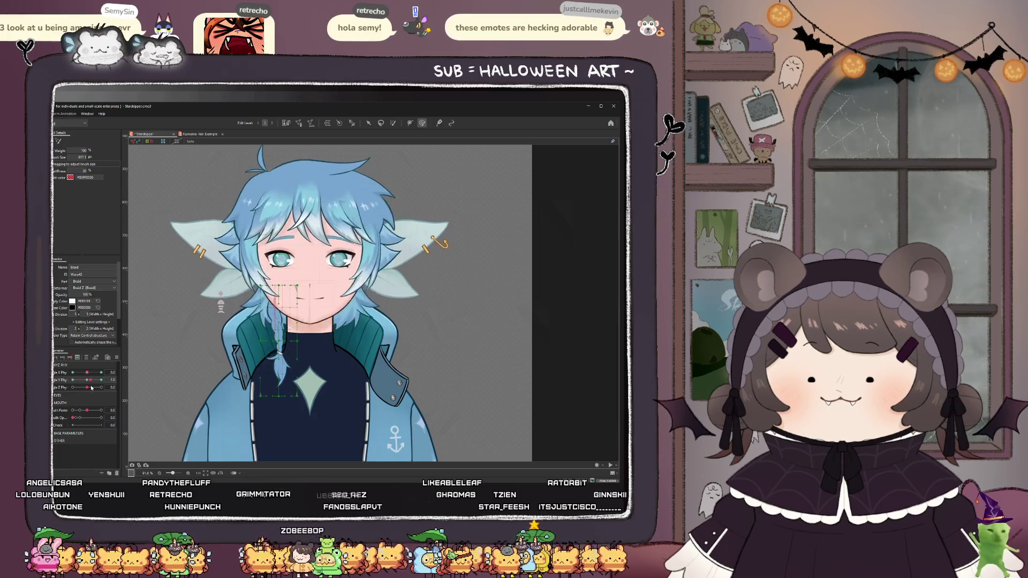
left_click(72, 379)
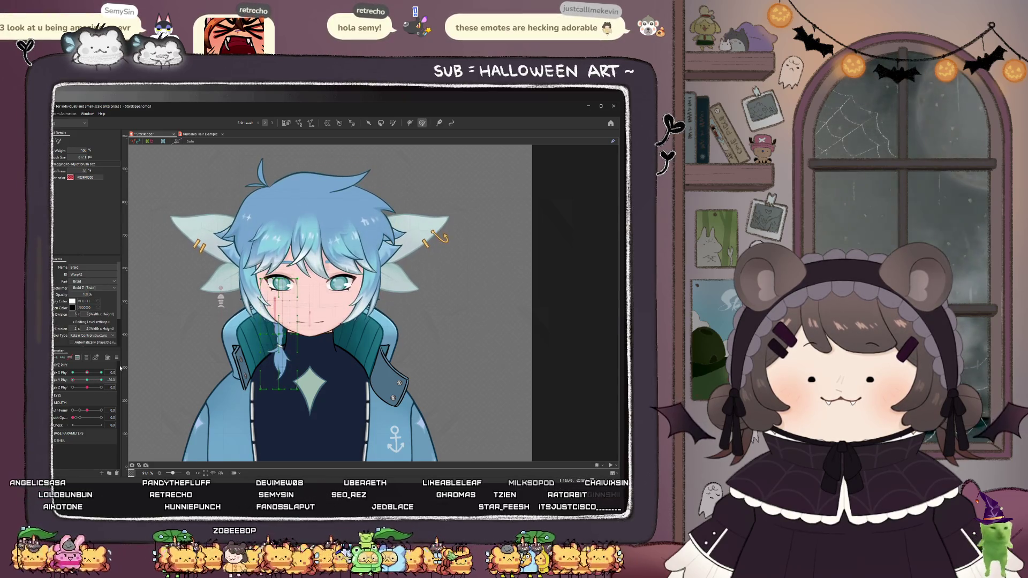
key("v")
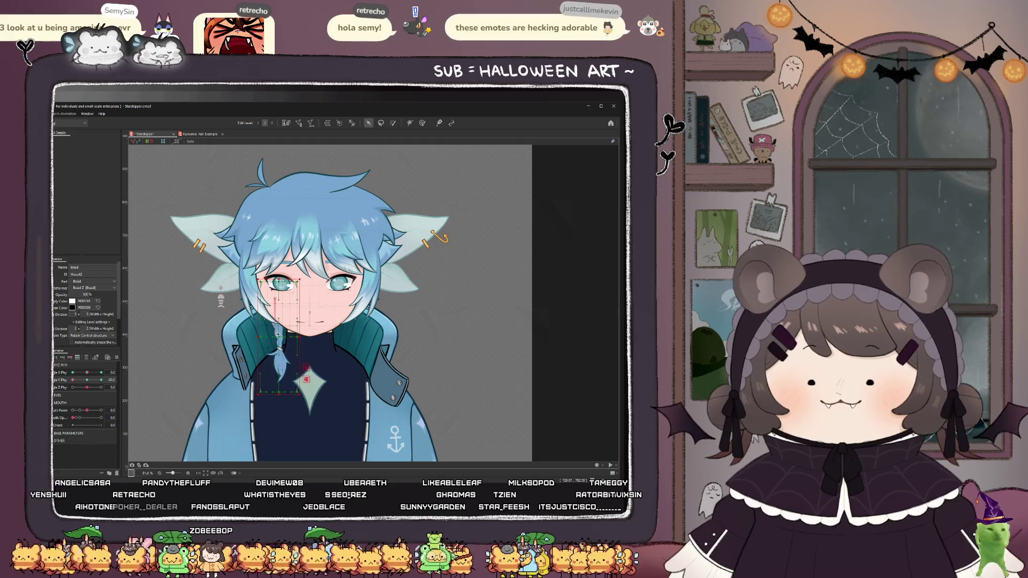
left_click(86, 380)
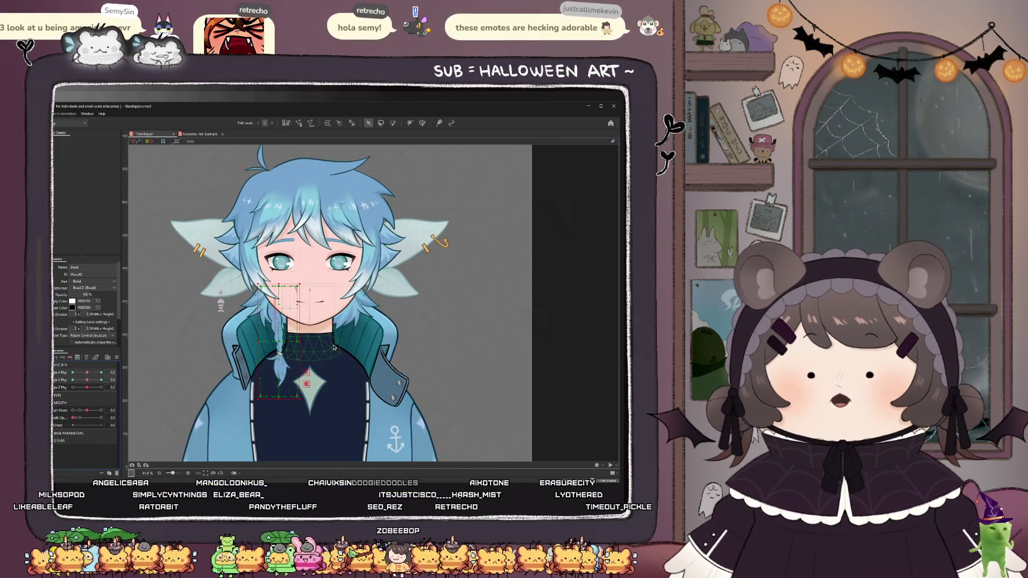
- Select the Collar mesh and zoom in and back out to inspect it
left_click(276, 350)
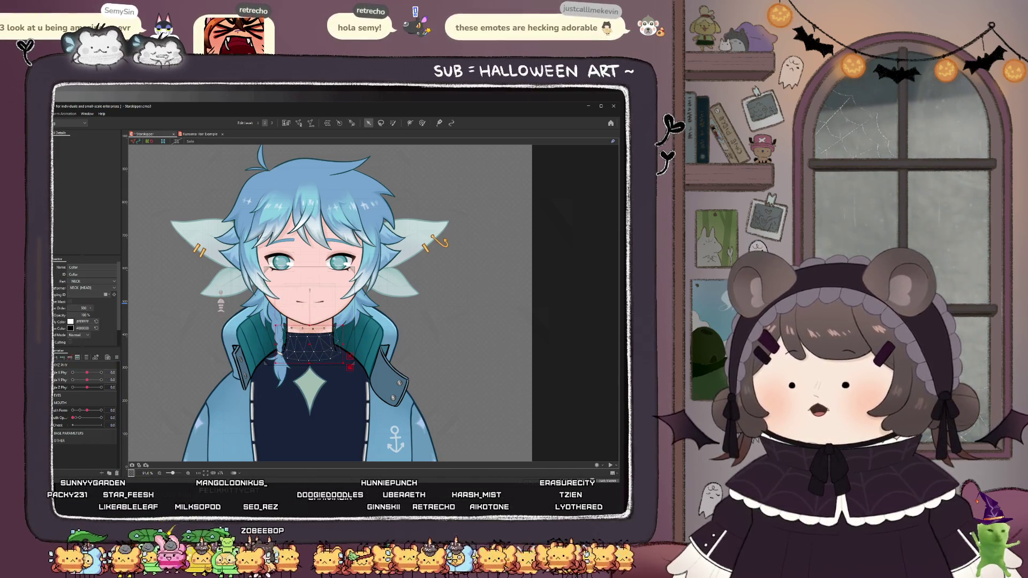
scroll(312, 336, "up", 6)
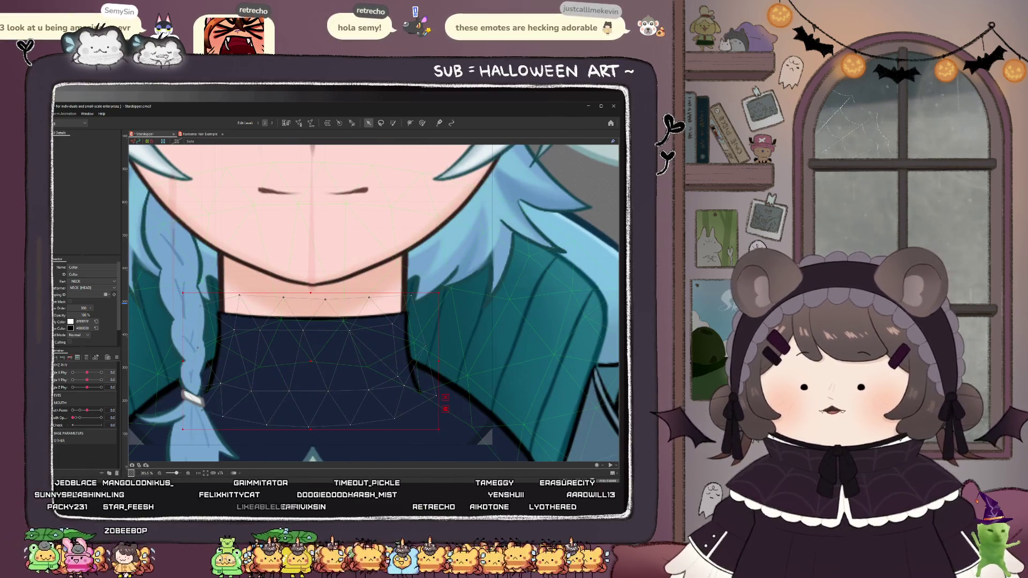
scroll(374, 304, "down", 6)
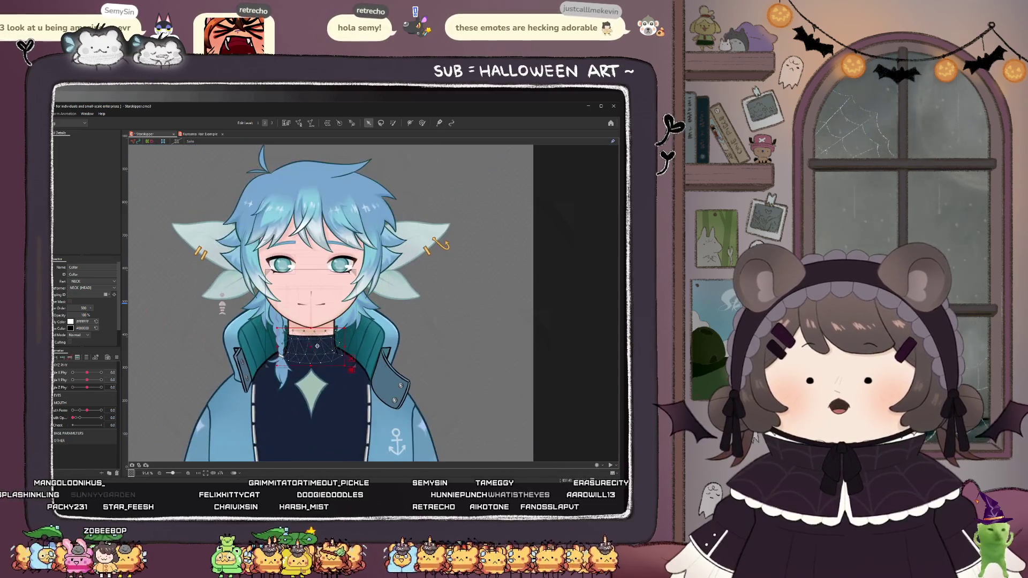
scroll(320, 345, "up", 2)
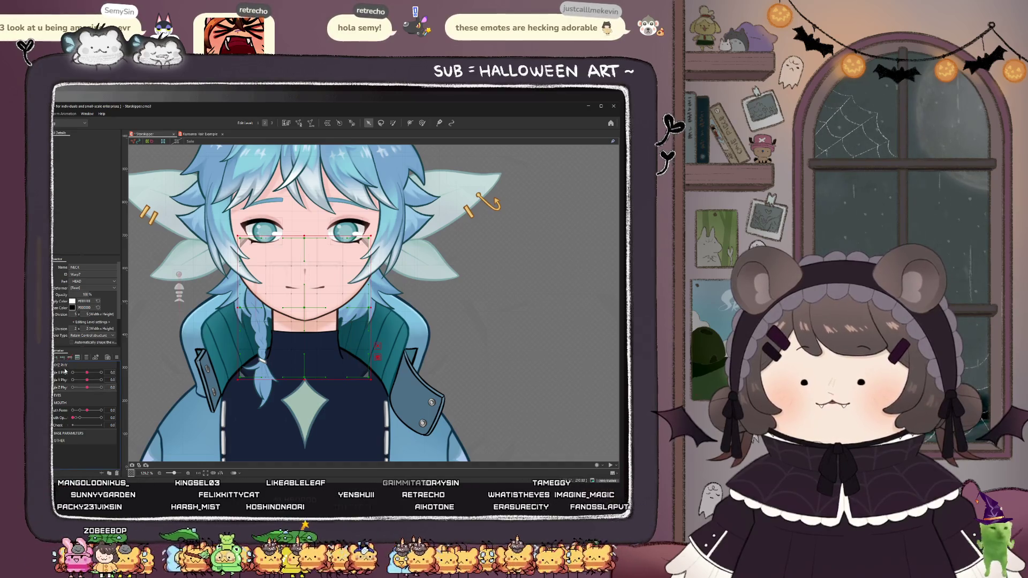
- Tilt the head to Angle Z -30 and enlarge the deform brush
left_click_drag(87, 387, 73, 387)
left_click(423, 123)
mouse_move(328, 265)
left_mouse_down()
mouse_move(305, 243)
mouse_move(319, 259)
mouse_move(309, 259)
left_mouse_up()
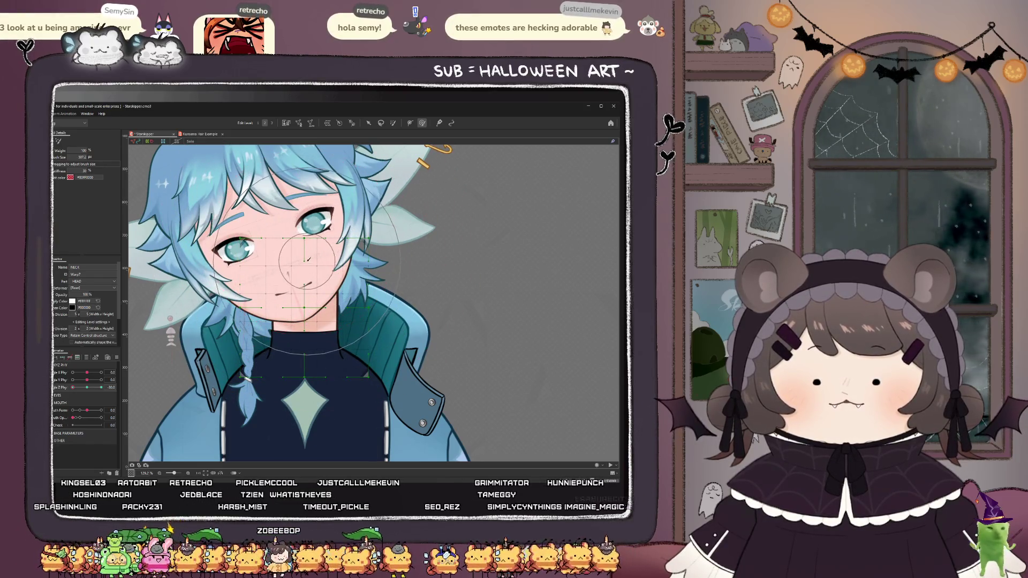
key("v")
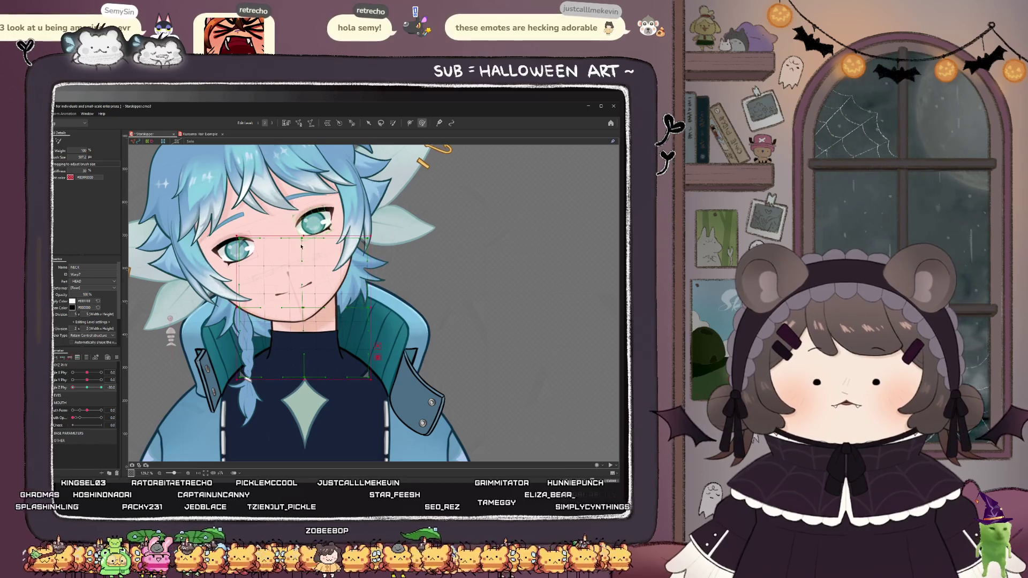
key("b")
left_click_drag(301, 246, 300, 230)
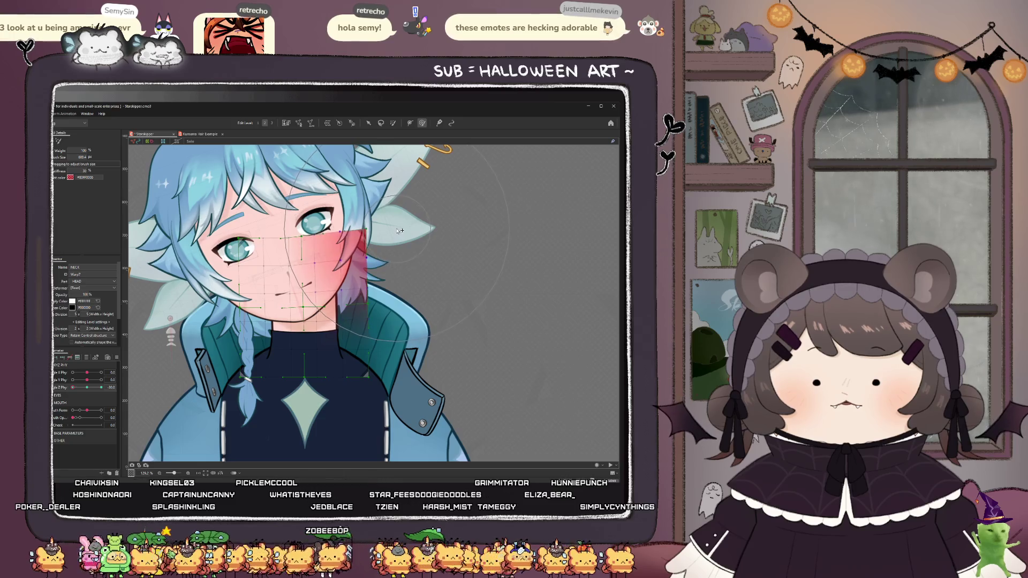
- Bend the upper-right of the head warp downward and sweep Angle Z to check it
mouse_move(73, 387)
left_mouse_down()
mouse_move(88, 389)
mouse_move(72, 388)
left_mouse_up()
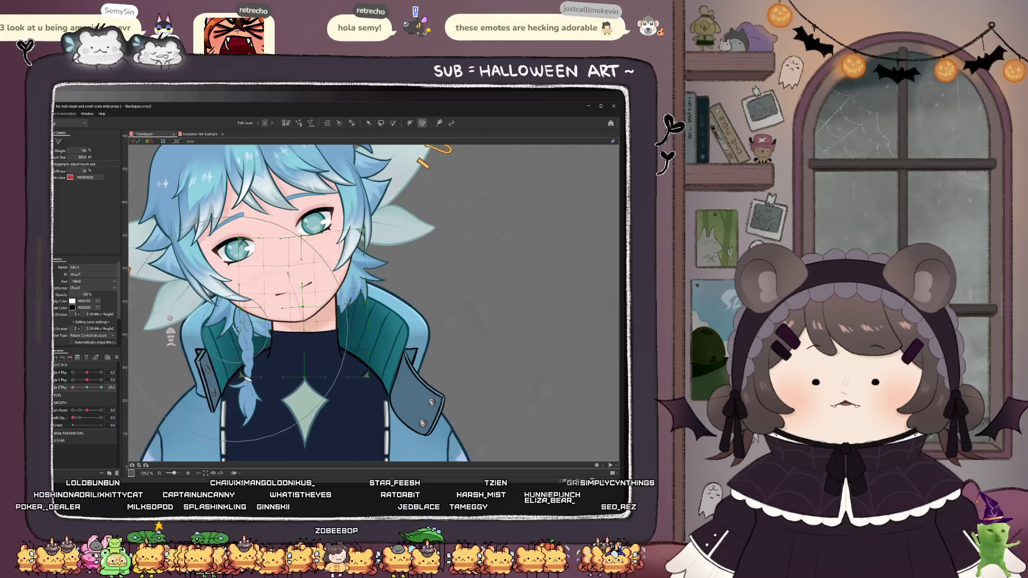
scroll(237, 326, "up", 2)
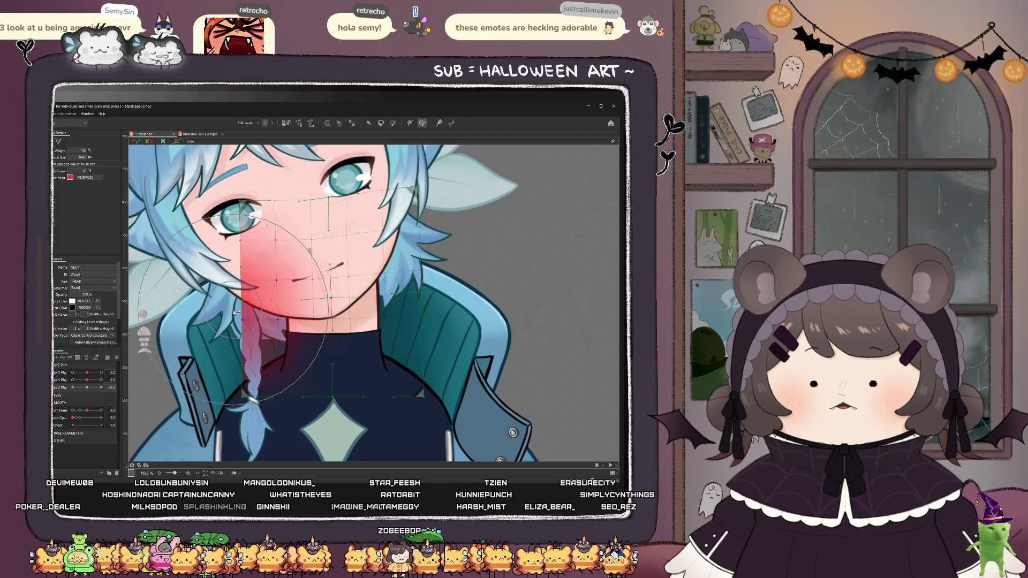
mouse_move(73, 388)
left_mouse_down()
mouse_move(89, 390)
mouse_move(73, 387)
left_mouse_up()
left_click_drag(390, 170, 394, 218)
mouse_move(72, 387)
left_mouse_down()
mouse_move(87, 387)
mouse_move(70, 389)
left_mouse_up()
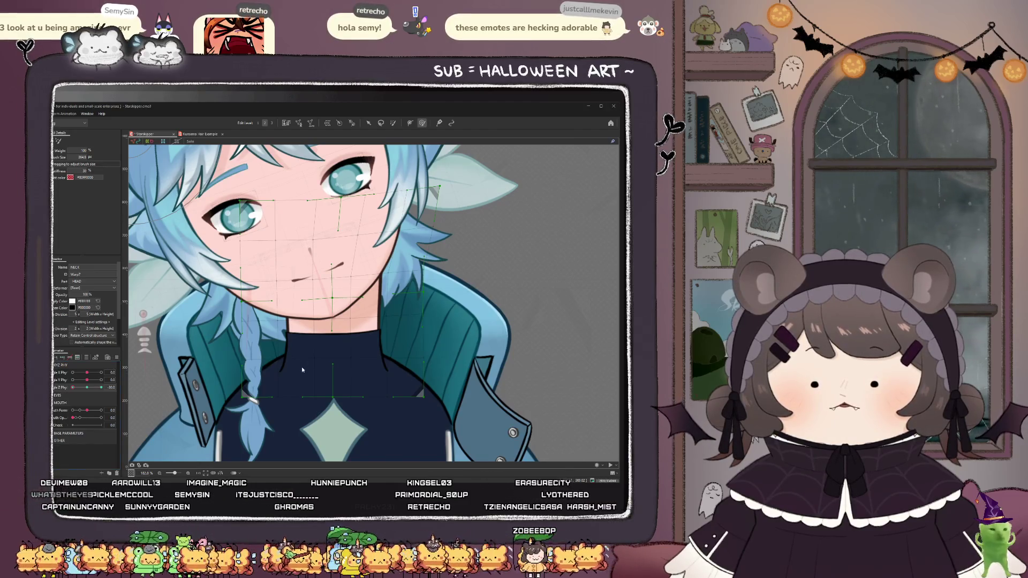
mouse_move(72, 387)
left_mouse_down()
mouse_move(84, 387)
mouse_move(66, 394)
left_mouse_up()
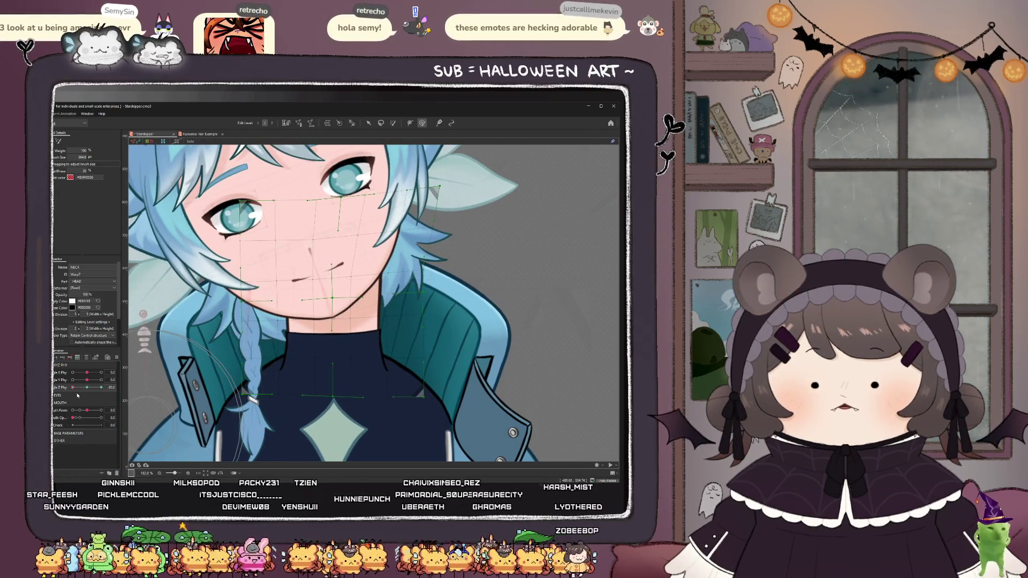
mouse_move(75, 387)
left_mouse_down()
mouse_move(94, 388)
mouse_move(66, 396)
left_mouse_up()
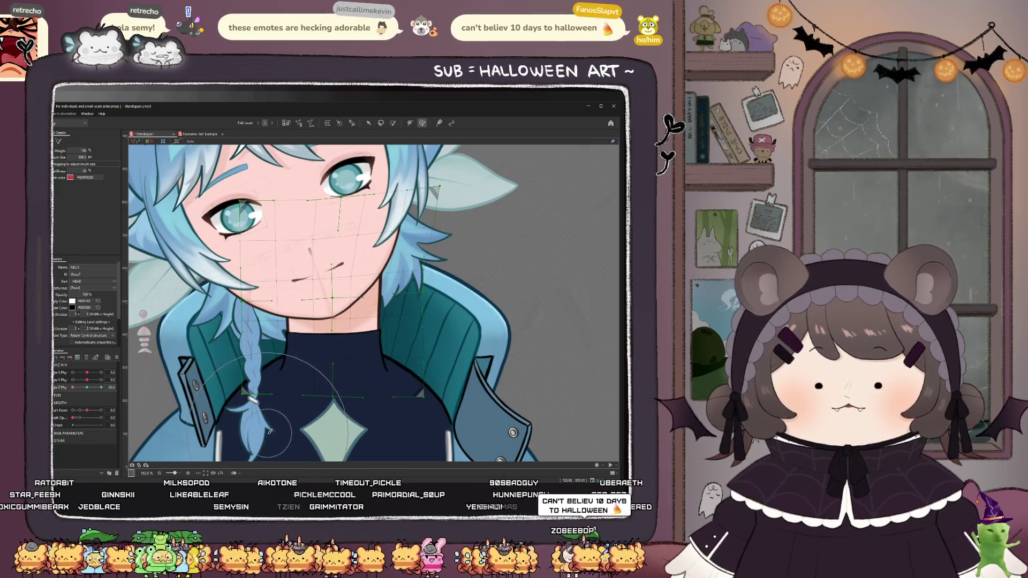
scroll(235, 284, "down", 3)
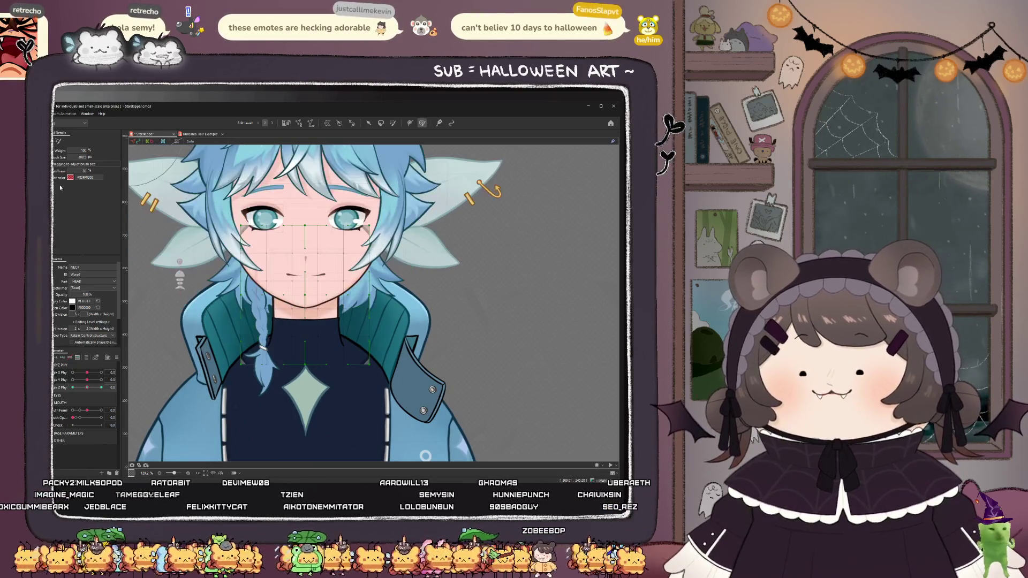
- Undo back to the neutral head pose, zoom out, and deselect the face warp deformer
key("ctrl+z")
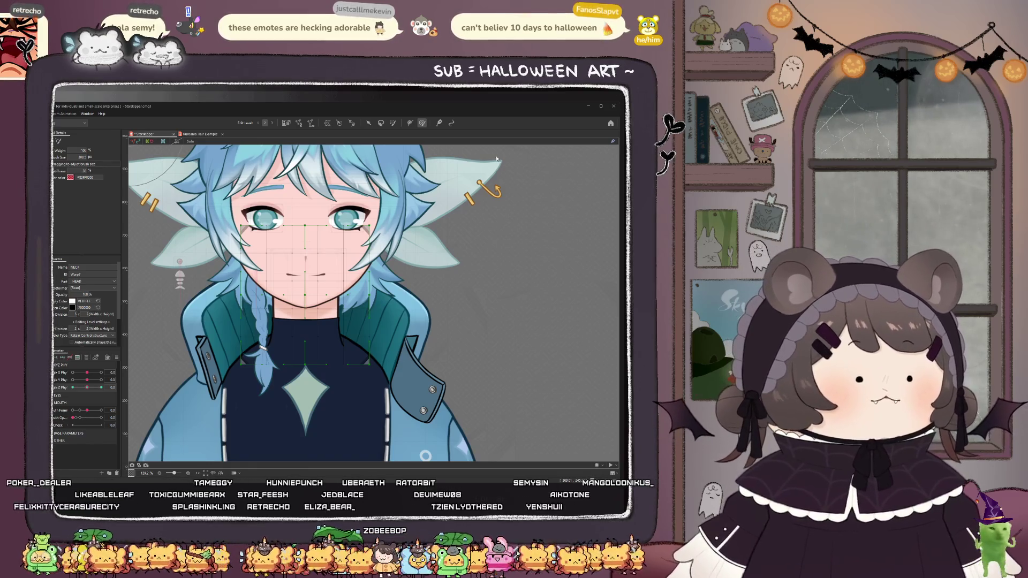
scroll(332, 298, "down", 5)
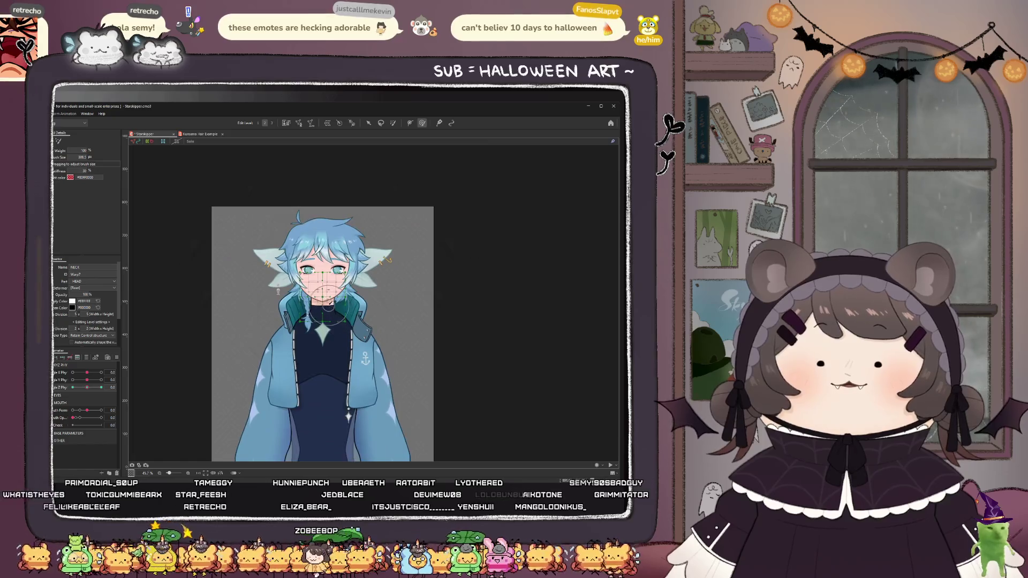
scroll(330, 309, "down", 3)
scroll(327, 309, "up", 3)
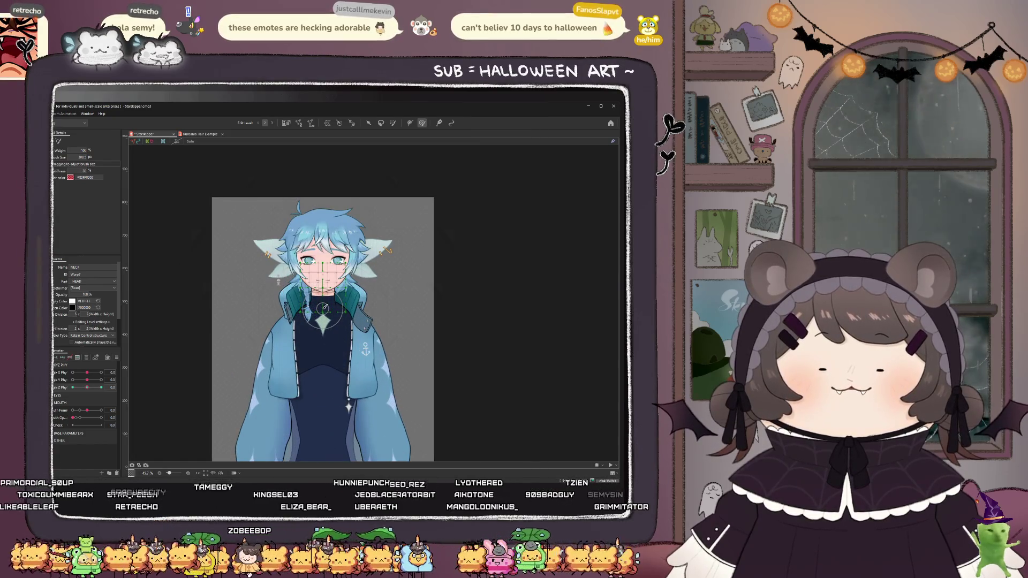
scroll(323, 307, "up", 2)
key("v")
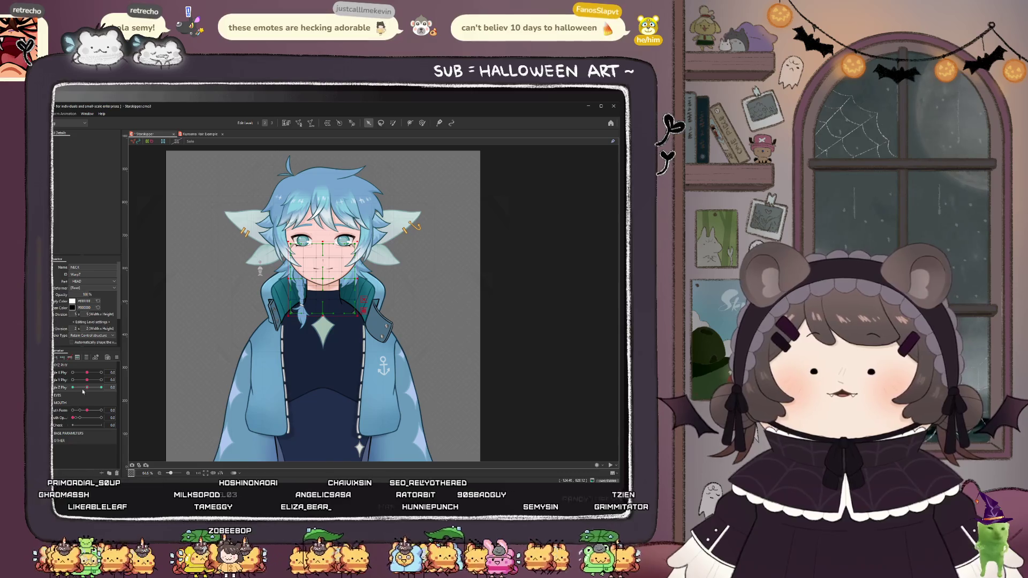
left_click(499, 257)
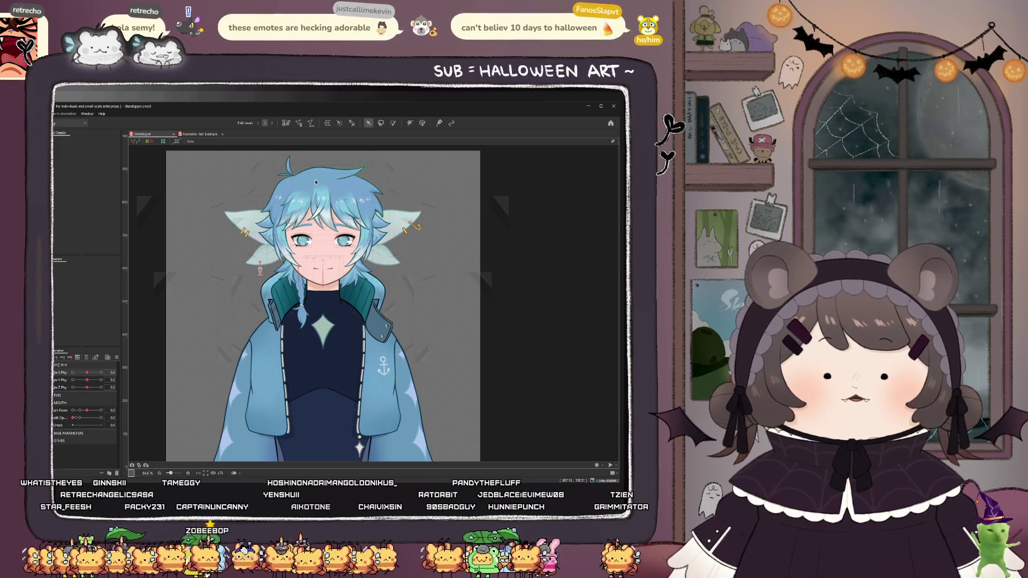
scroll(316, 182, "down", 1)
scroll(309, 261, "up", 1)
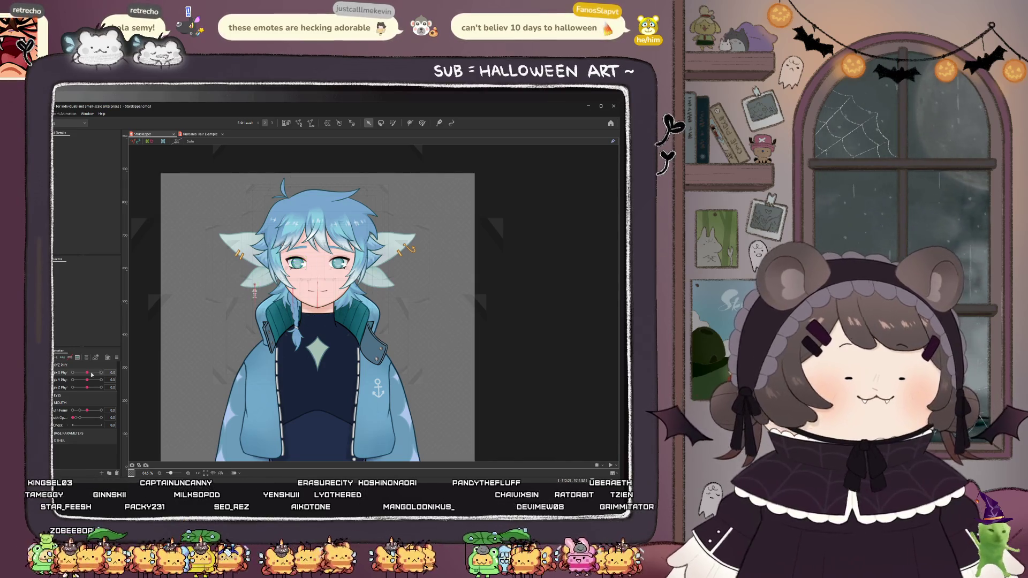
left_click_drag(91, 374, 59, 376)
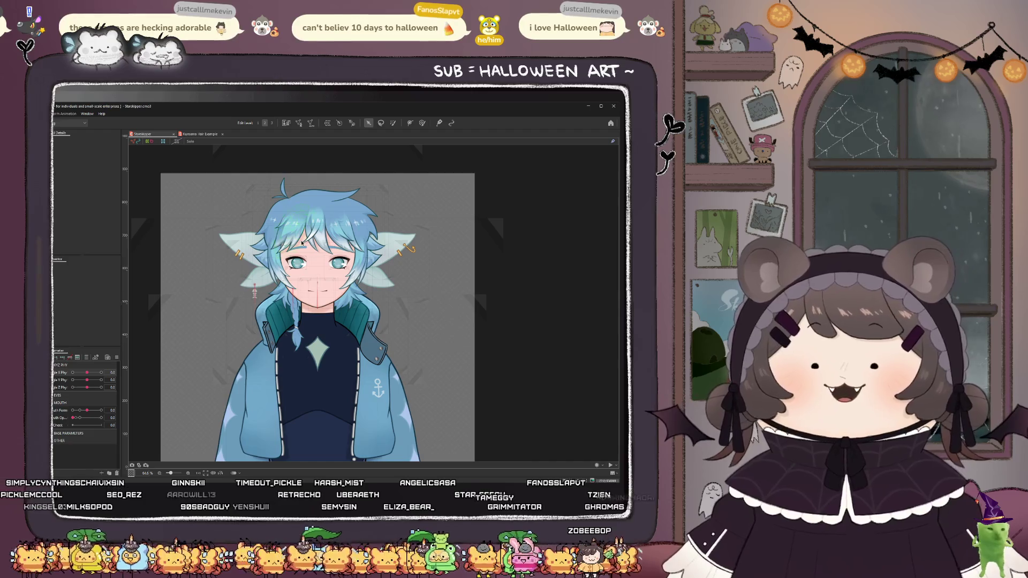
- Adjust the canvas view to inspect the head turned fully to Angle X -30
scroll(311, 243, "up", 3)
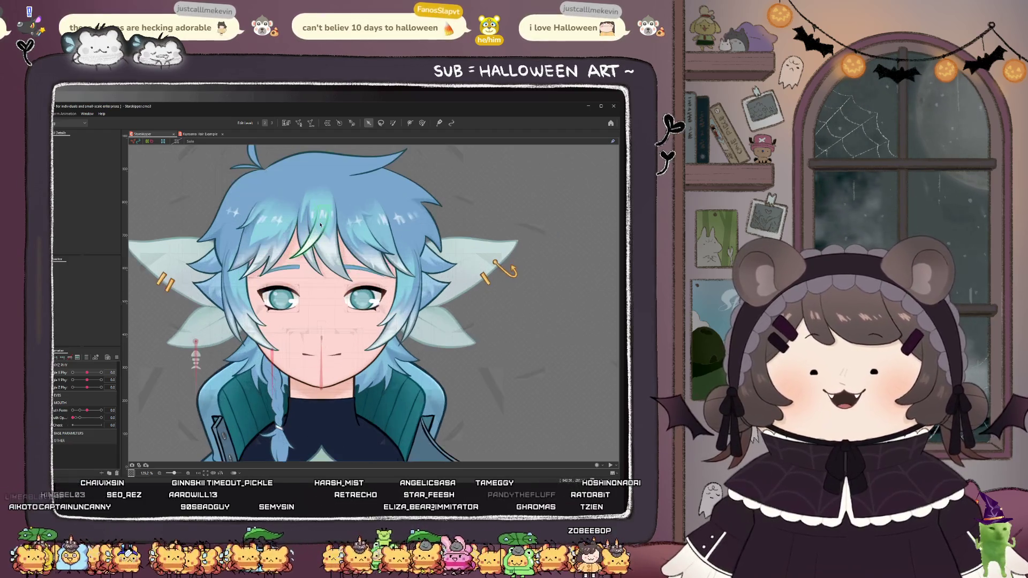
- After testing the Angle X head turn, rename the XYZ Phy group to 'BODY XYZ PHY'
scroll(275, 298, "down", 3)
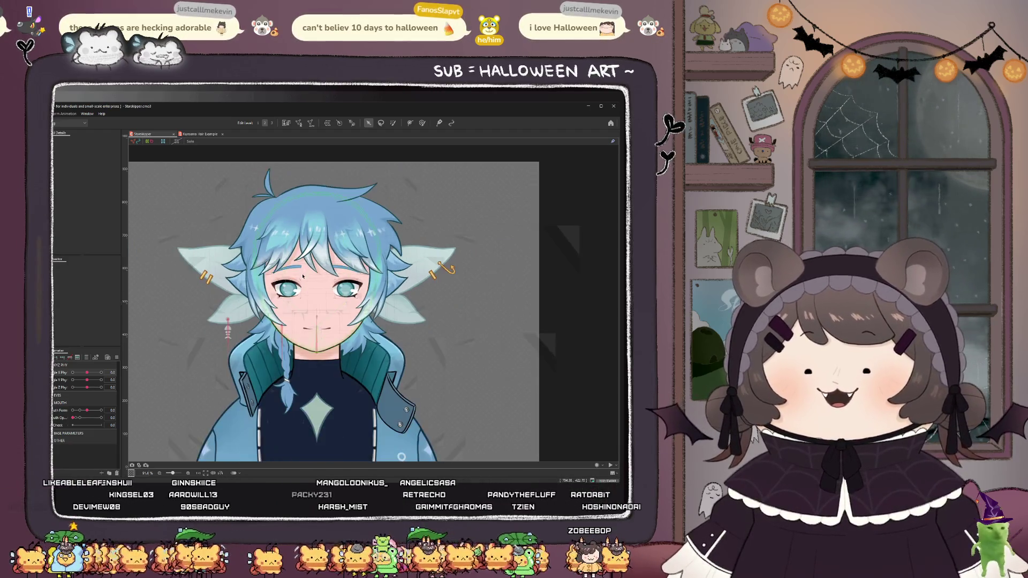
mouse_move(85, 377)
left_mouse_down()
mouse_move(60, 384)
mouse_move(95, 381)
left_mouse_up()
scroll(289, 320, "up", 2)
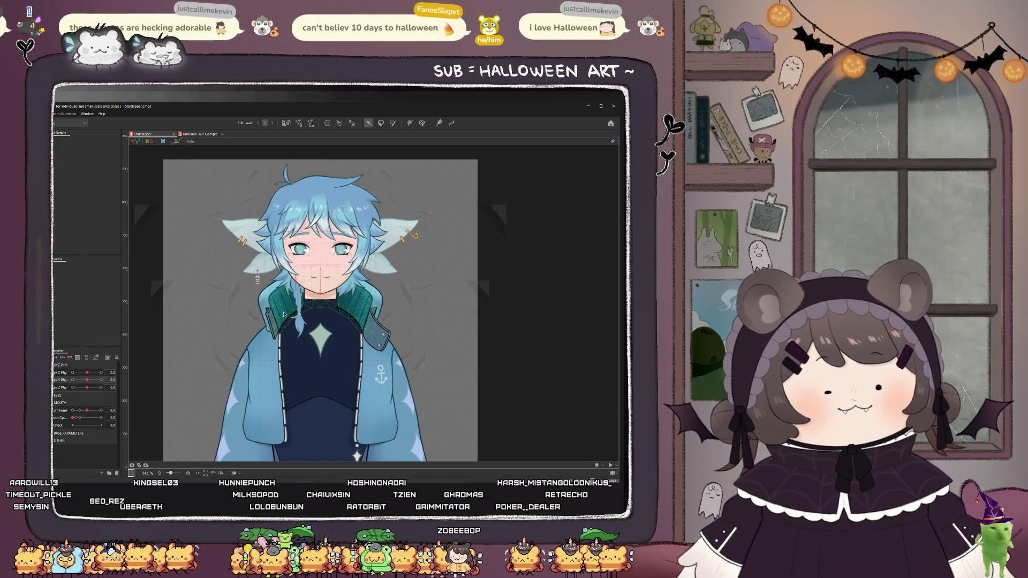
left_click(64, 365)
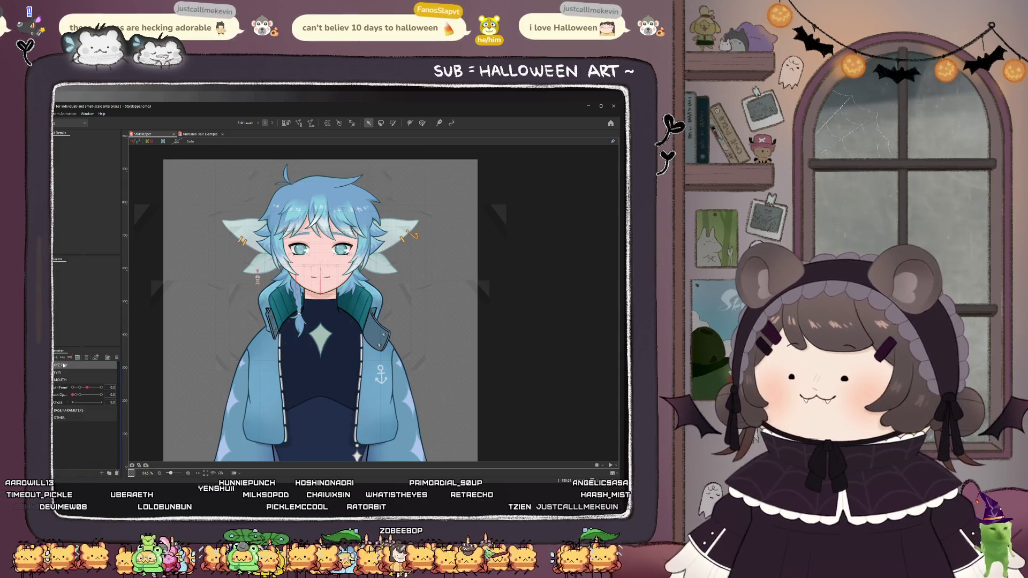
left_click(64, 365)
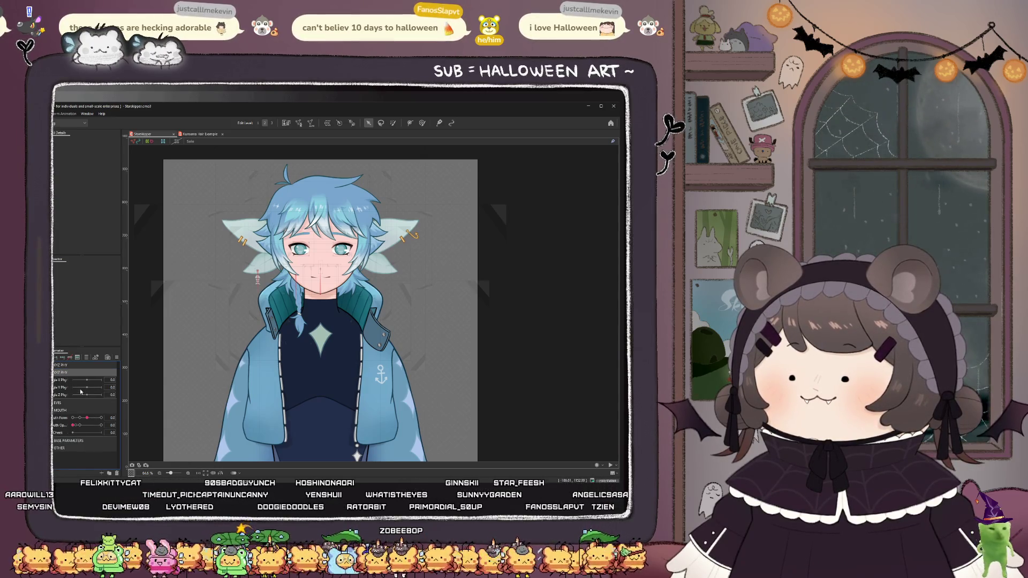
double_click(62, 373)
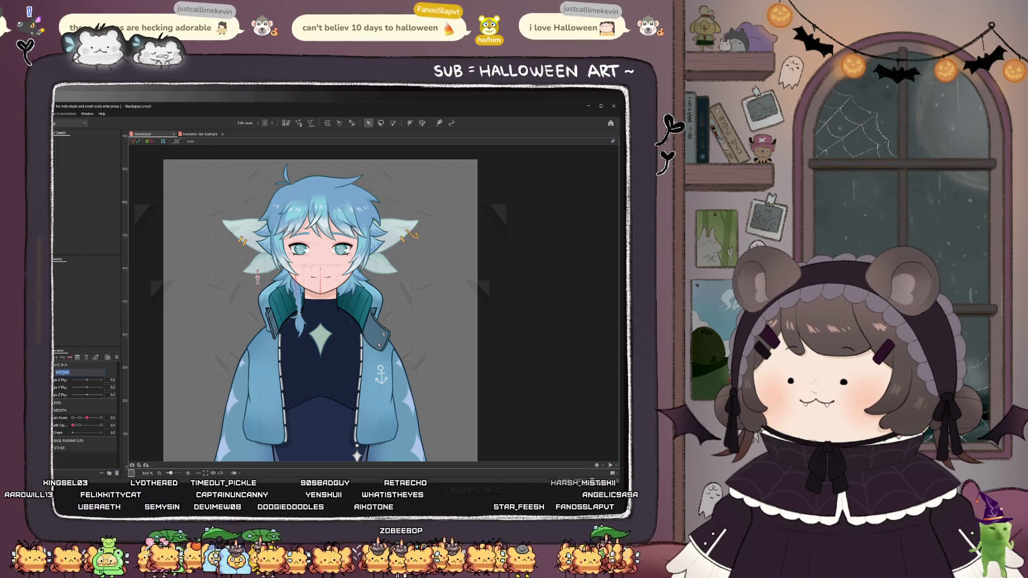
left_click(58, 372)
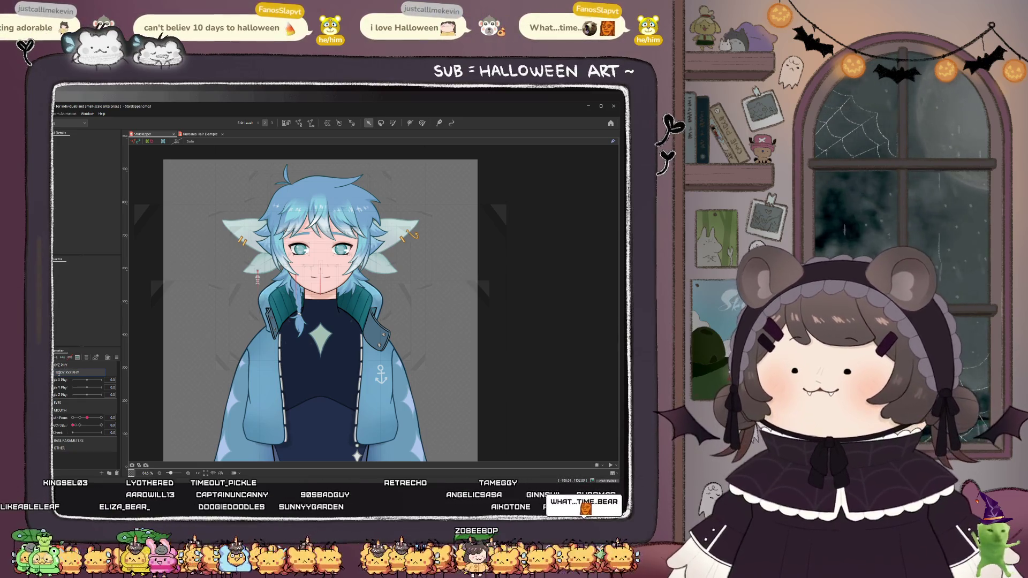
key("Return")
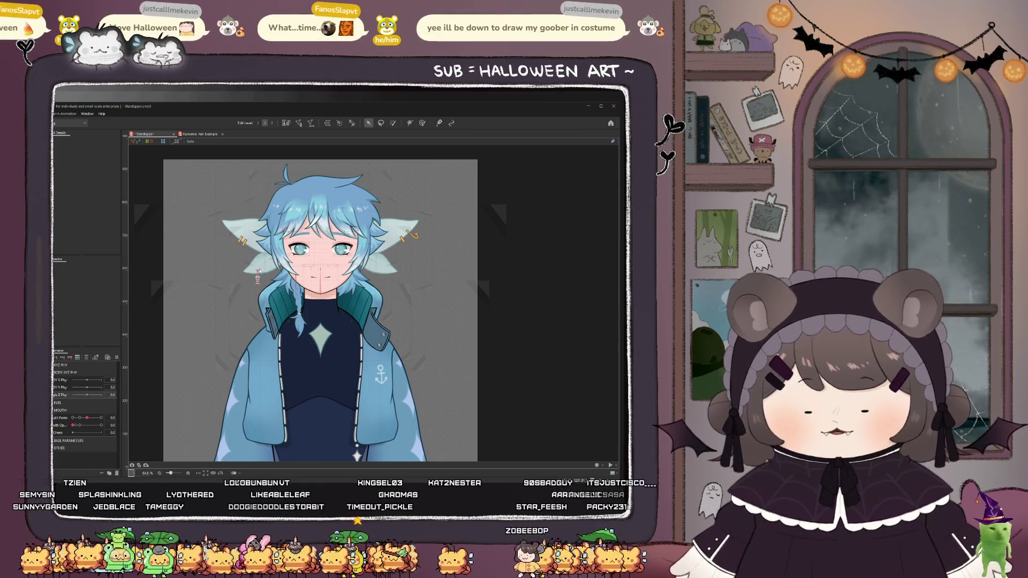
left_click(289, 327)
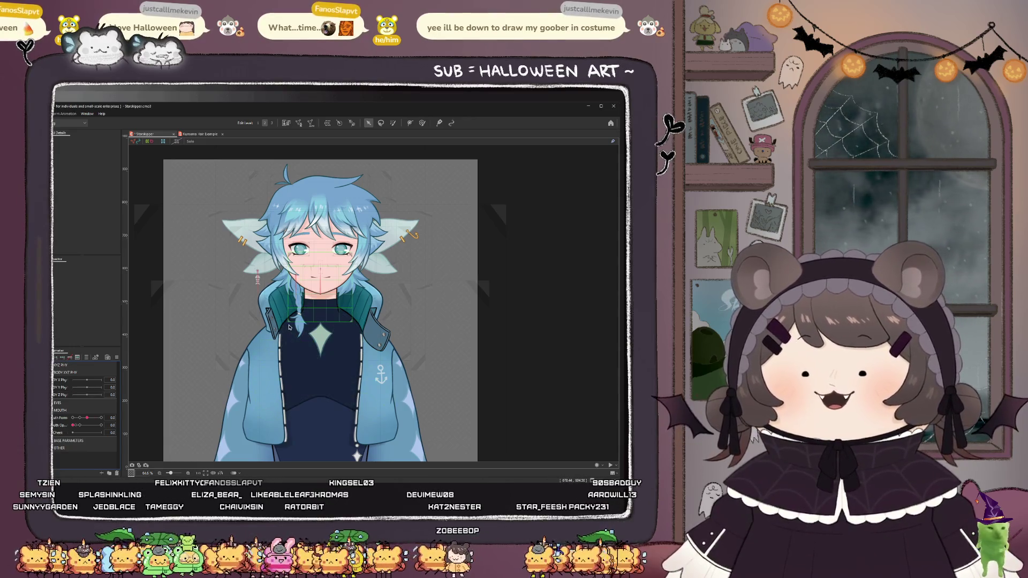
- Select the collar and test it by pushing X Phy to 30 and back to centre
left_click(294, 306)
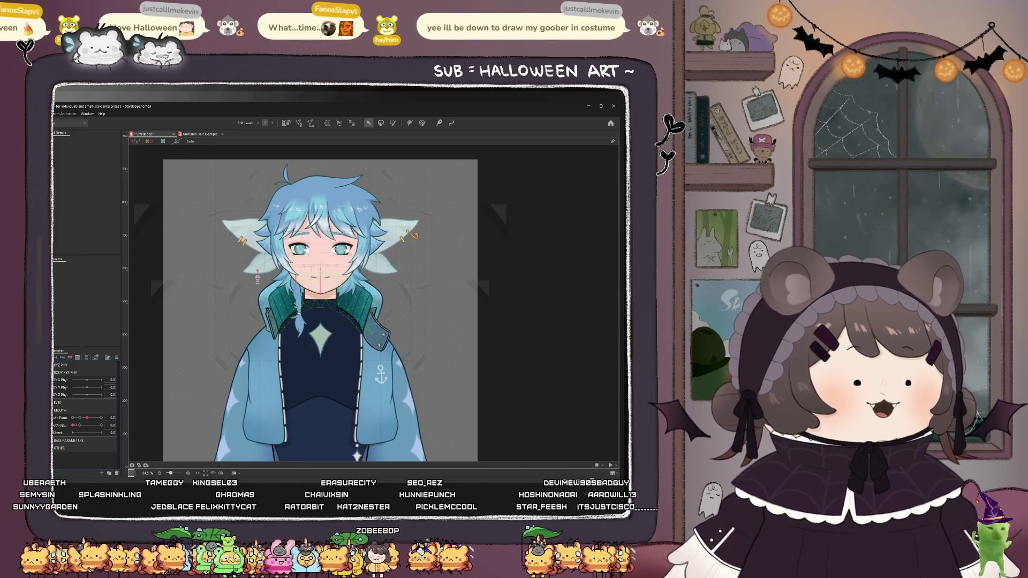
left_click(320, 293)
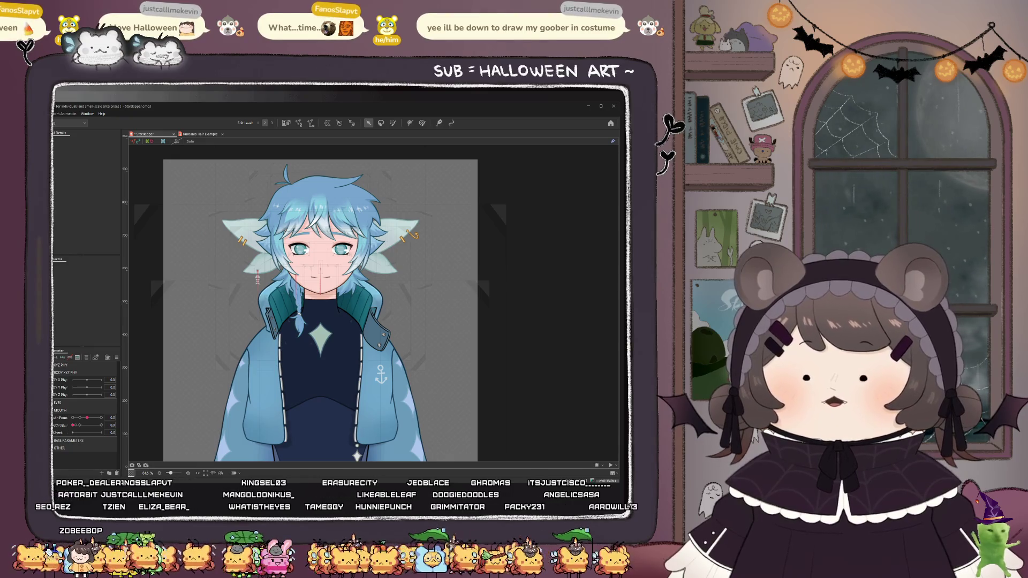
left_click_drag(87, 379, 100, 380)
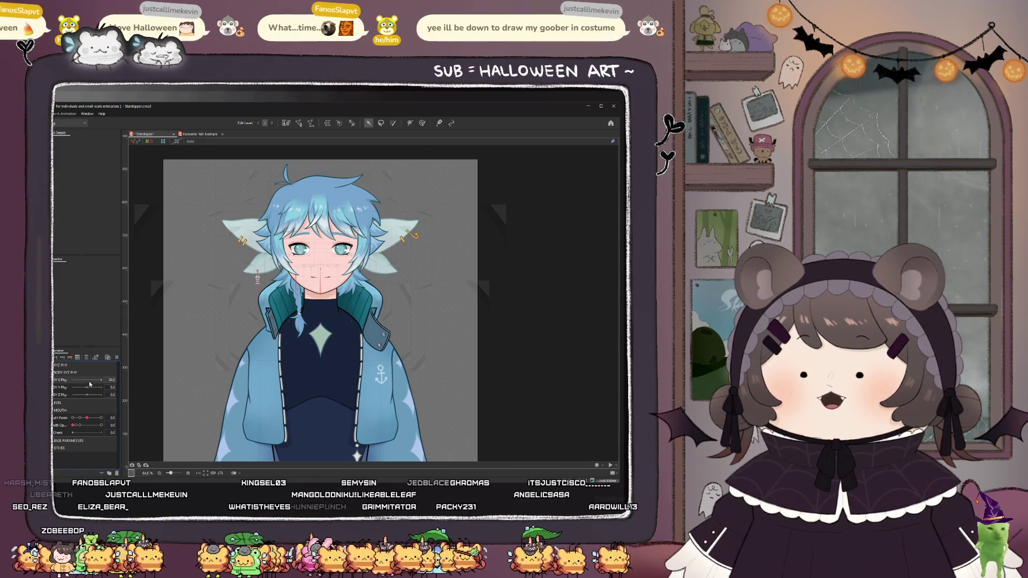
left_click(87, 380)
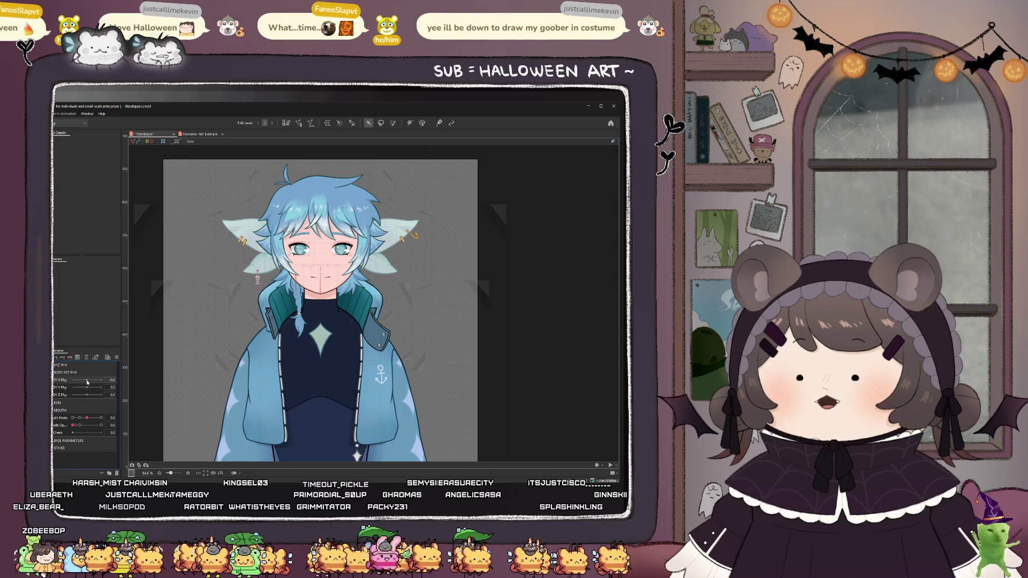
left_click_drag(86, 382, 86, 382)
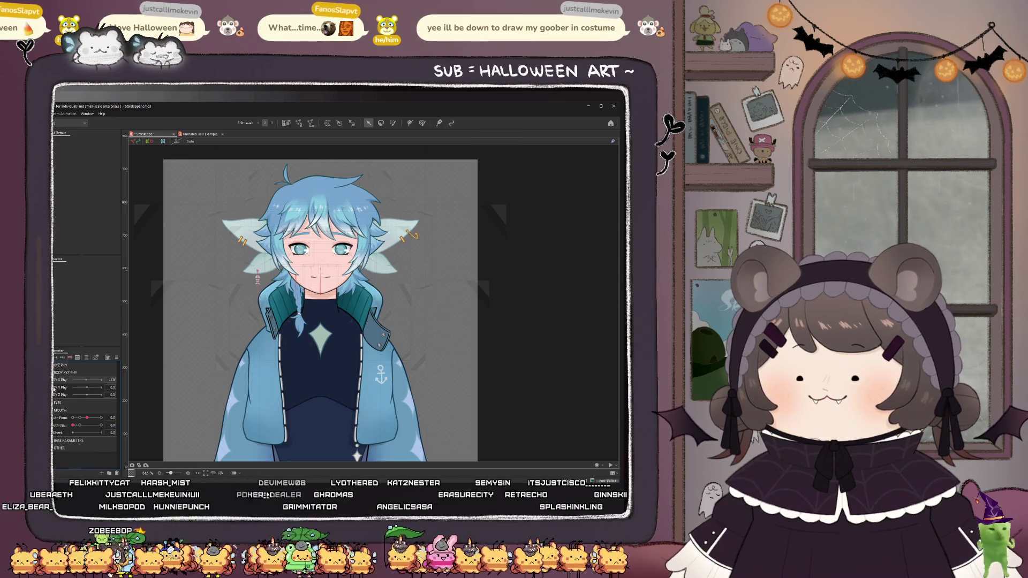
- Select Collar_inside, then the COLLAR warp deformer, then the R_Jacket_Flap mesh
left_click(274, 316)
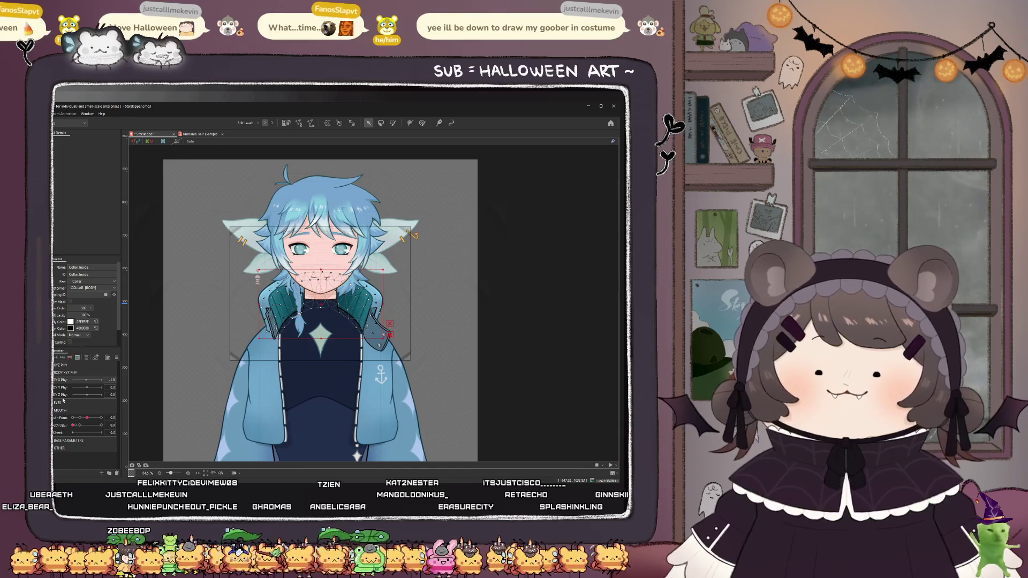
left_click(229, 294)
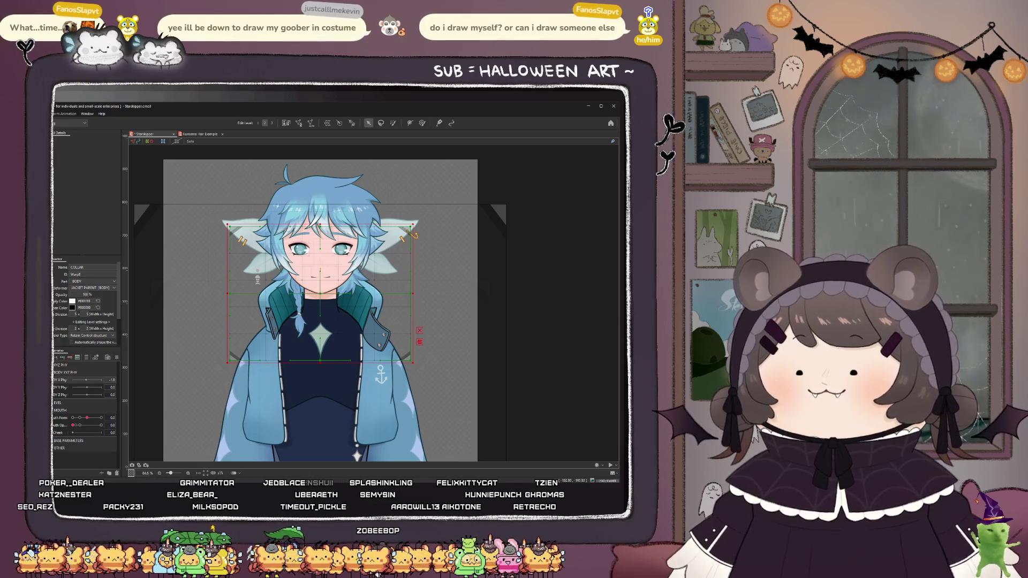
left_click(377, 330)
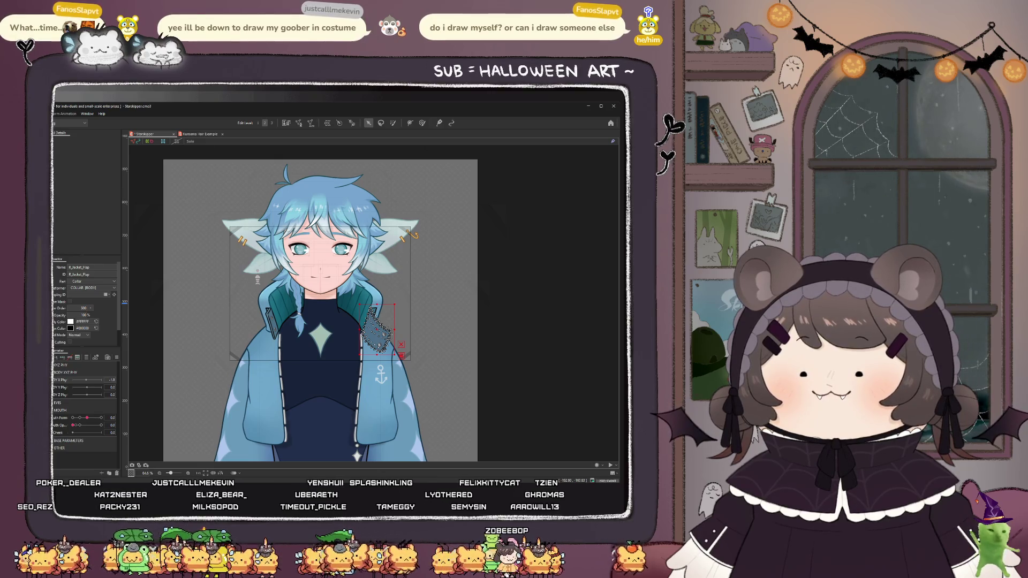
- Step through the jacket flap and collar meshes, then select every art mesh with Ctrl+A
left_click(271, 323)
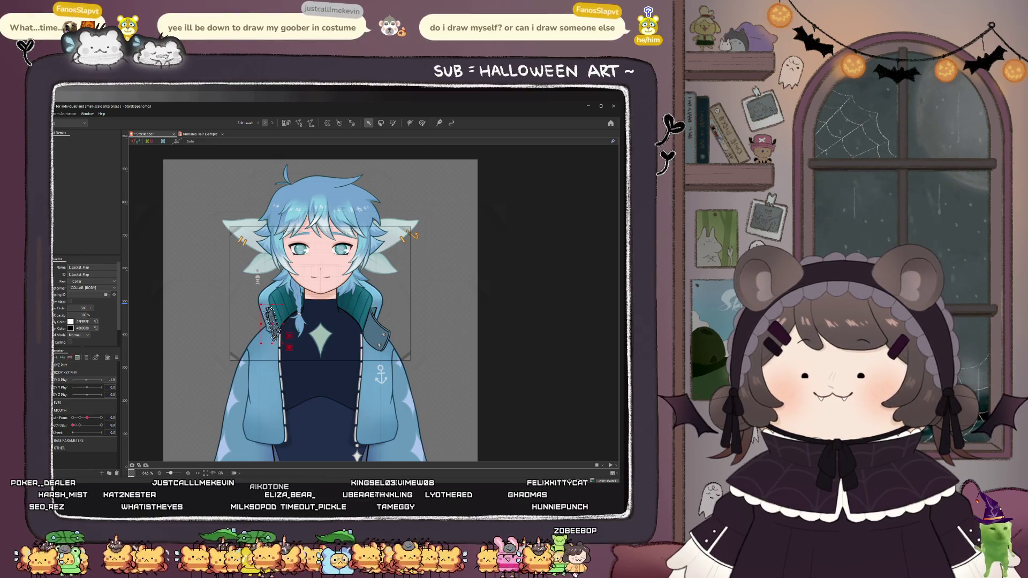
left_click(376, 331)
left_click(374, 316)
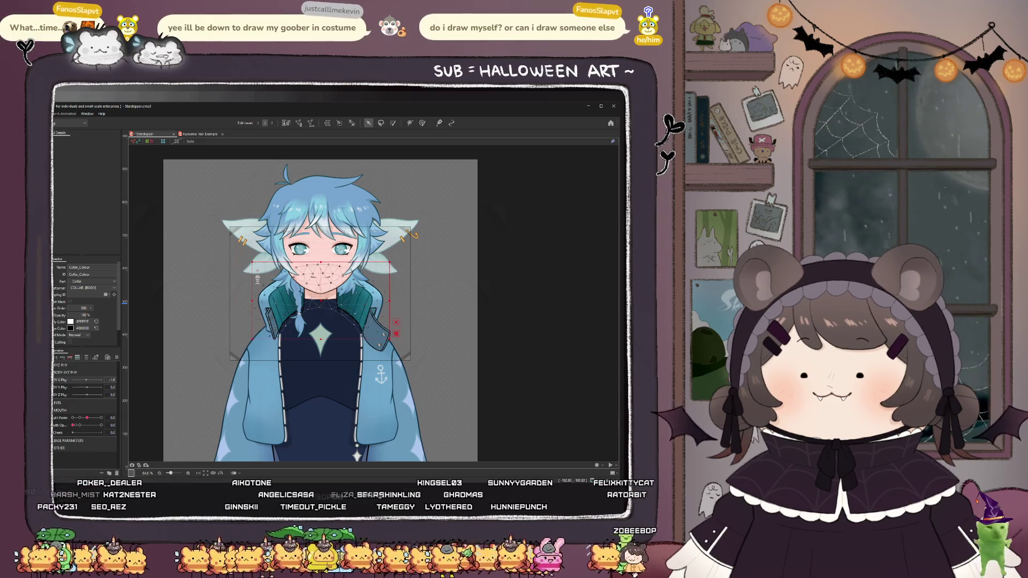
scroll(335, 274, "up", 3)
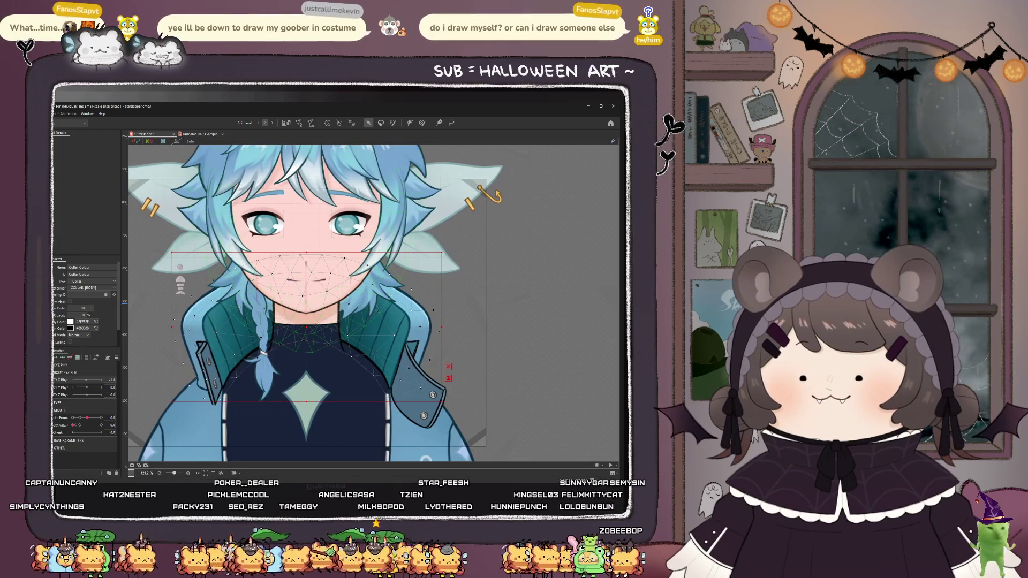
left_click(307, 332)
left_click(419, 385)
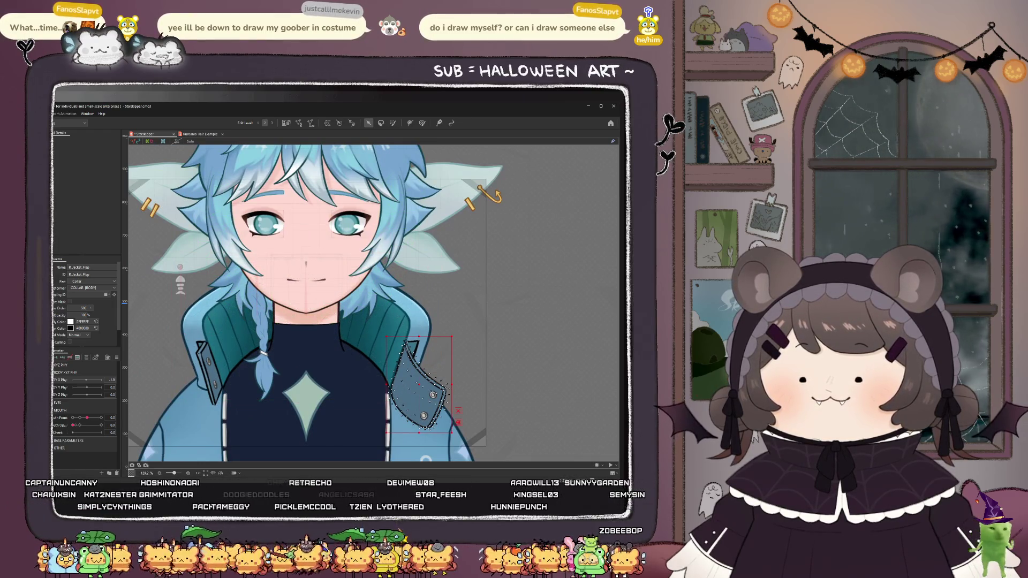
key("ctrl+a")
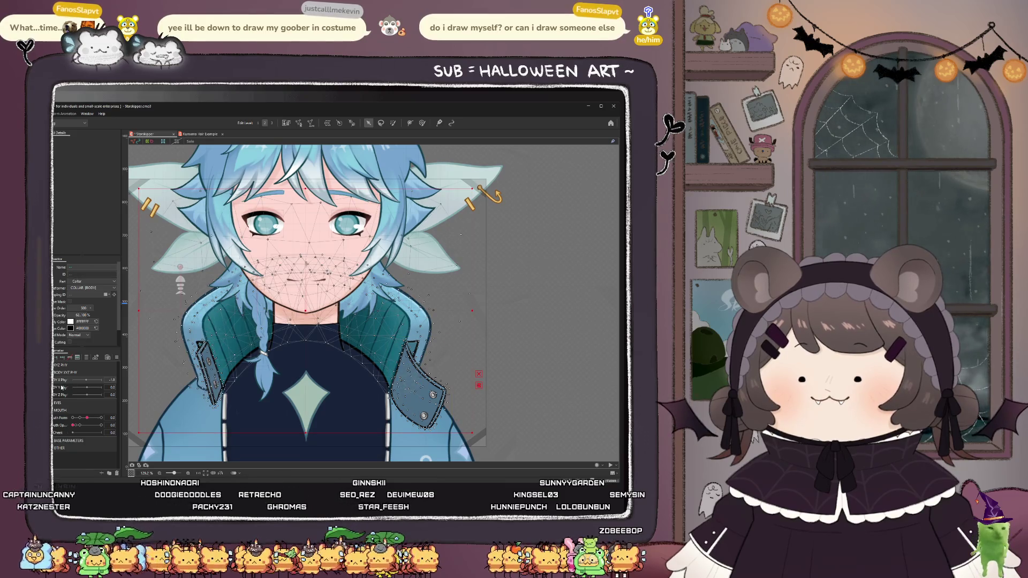
- Include the face and jacket meshes, set X Phy to -30, and choose the weight brush at size 773.7
left_click(62, 387)
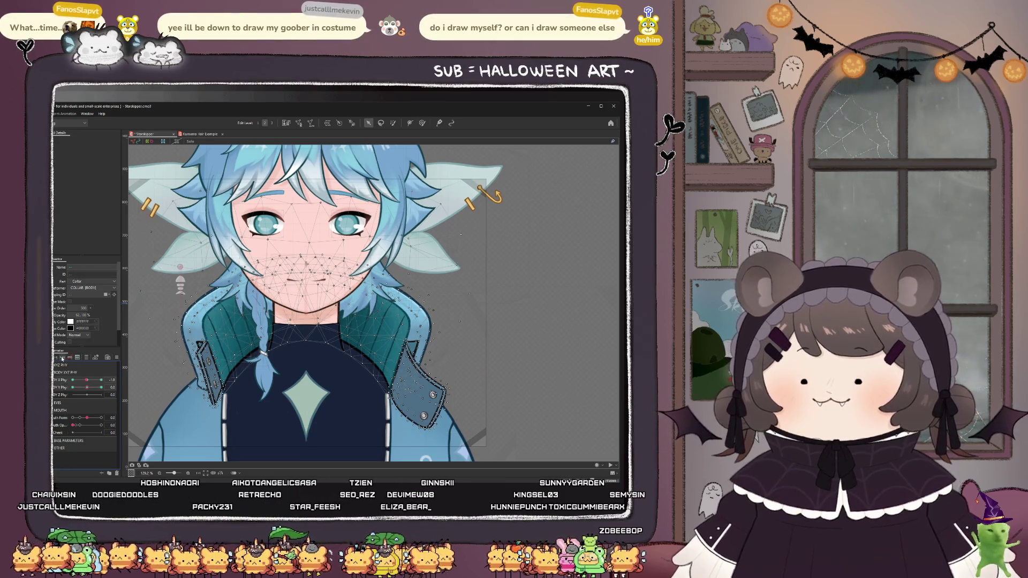
left_click(85, 382)
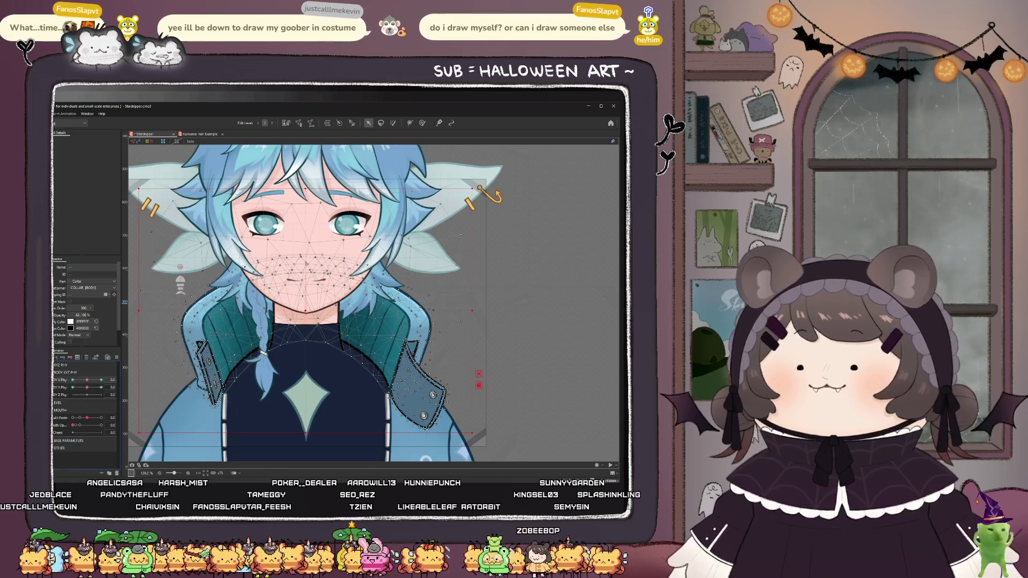
left_click(306, 294)
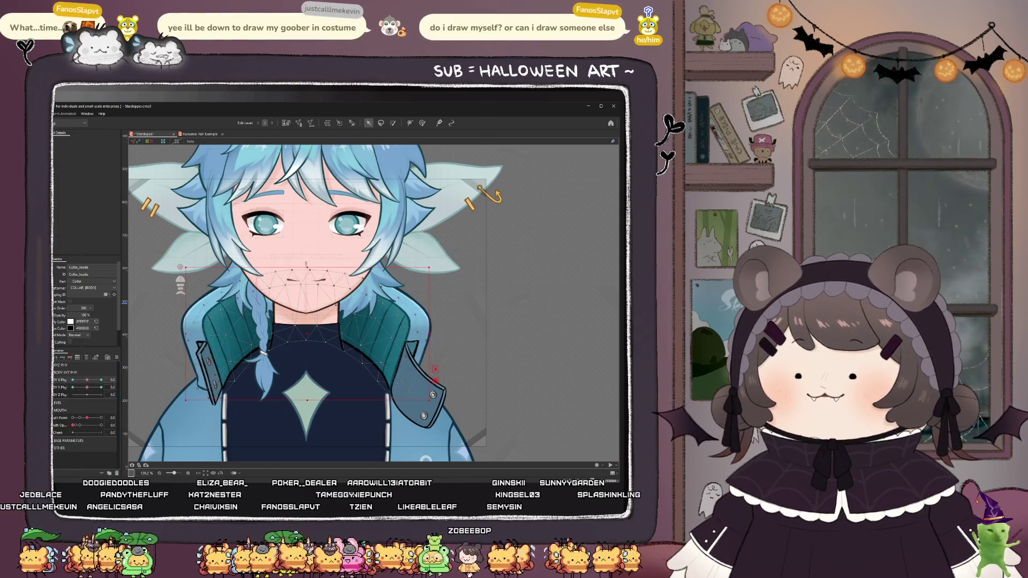
left_click(305, 295)
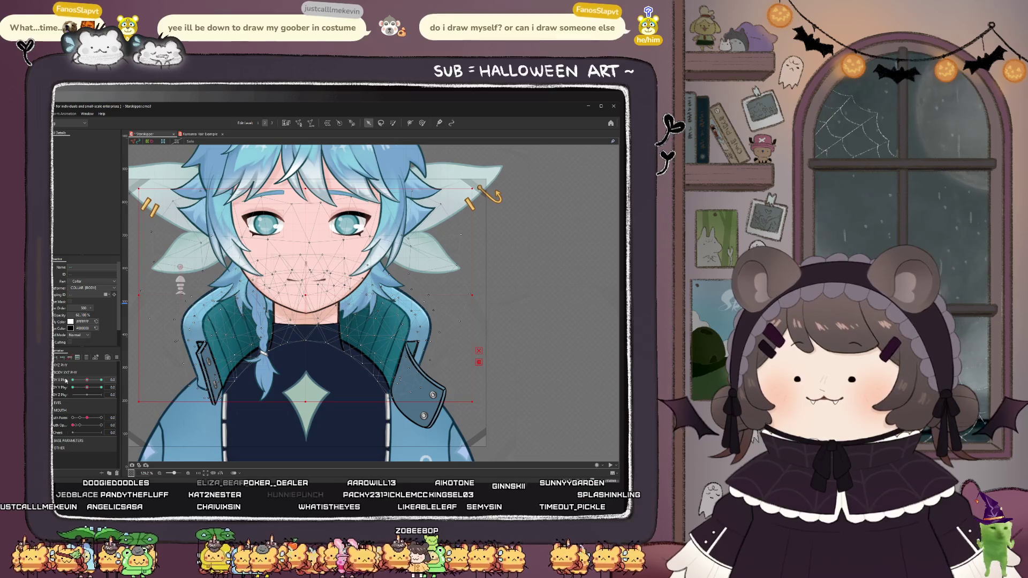
left_click_drag(87, 381, 72, 381)
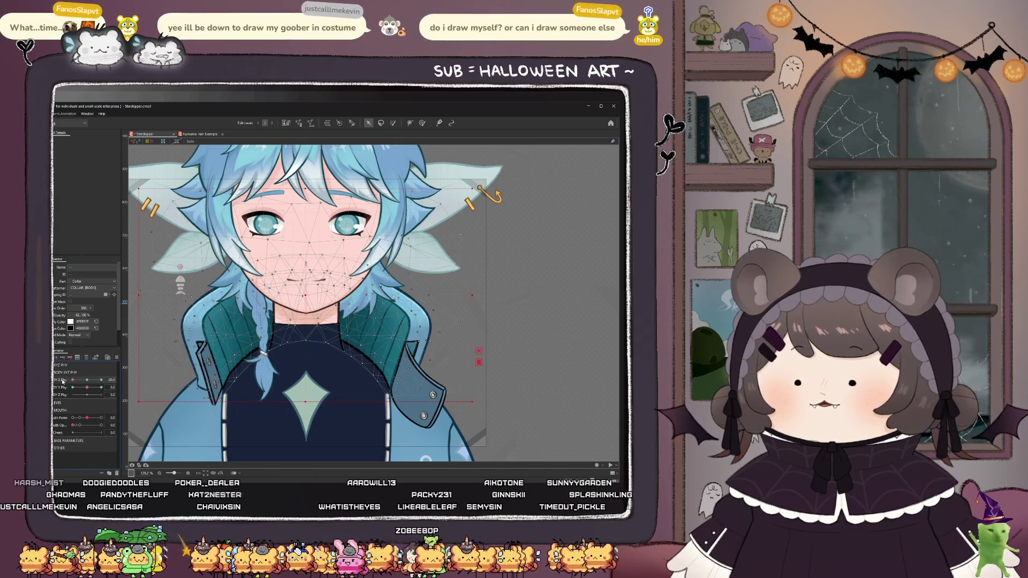
scroll(375, 304, "down", 3)
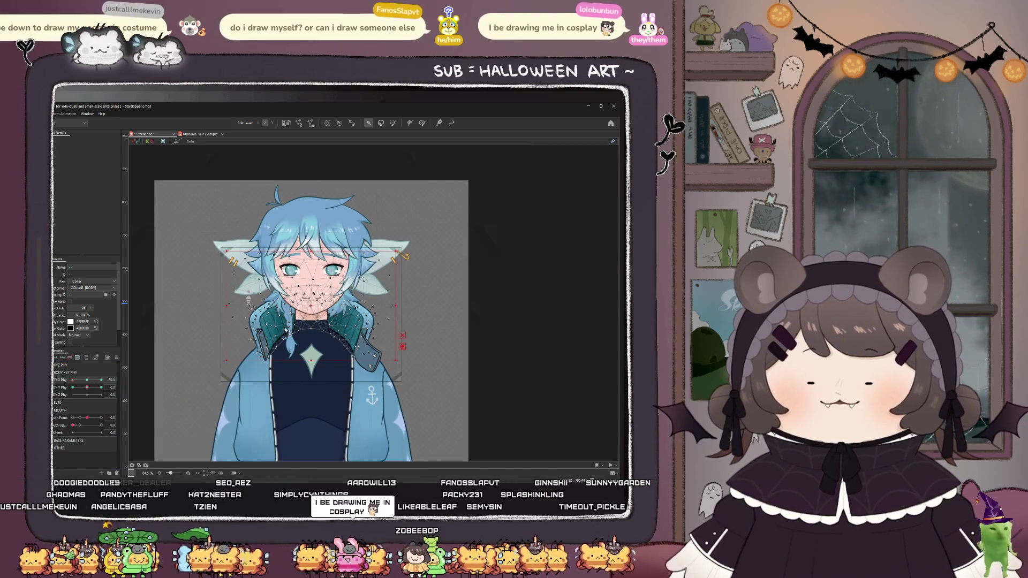
scroll(296, 279, "up", 3)
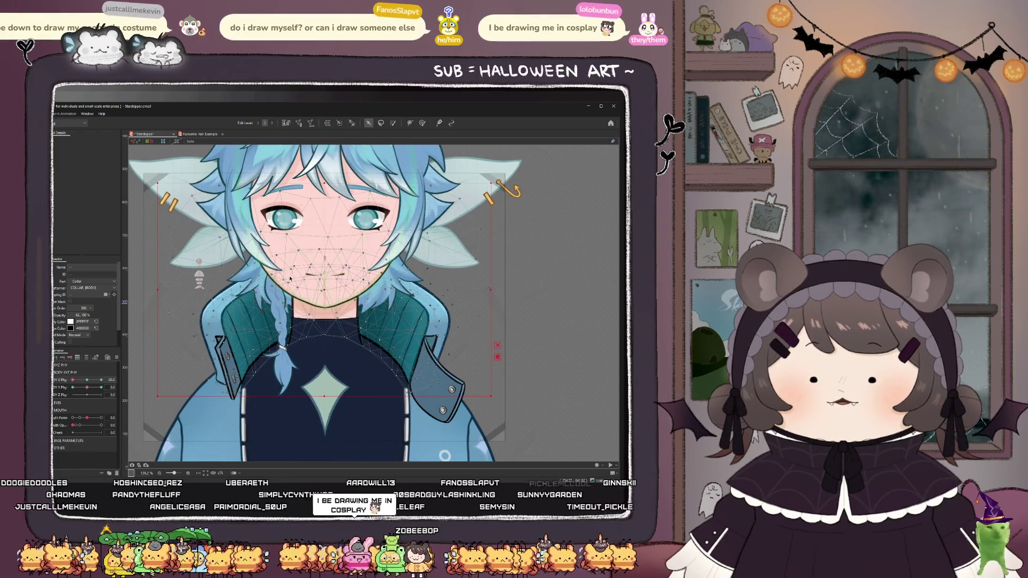
scroll(289, 278, "down", 2)
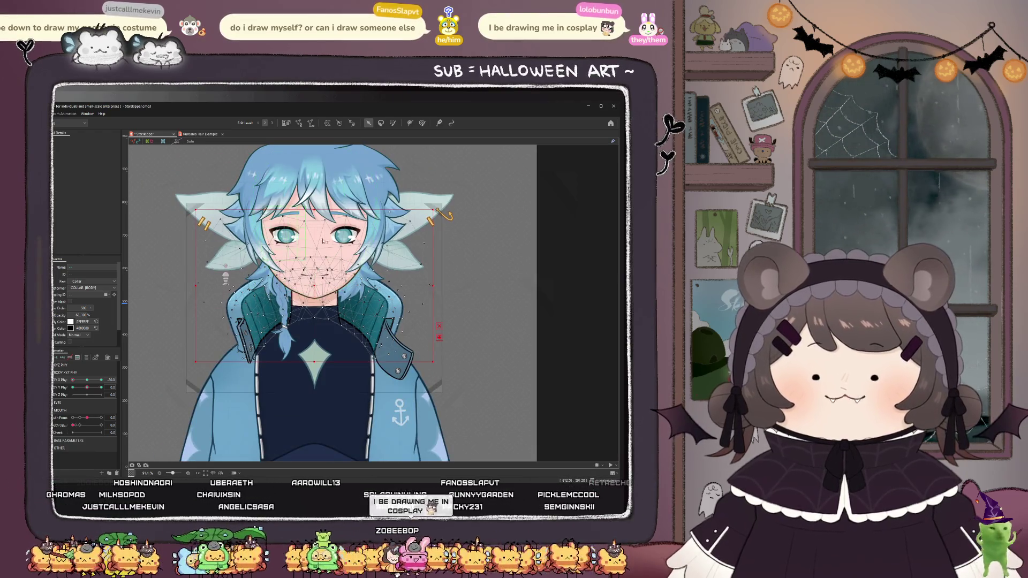
left_click(422, 122)
left_click_drag(226, 277, 155, 289)
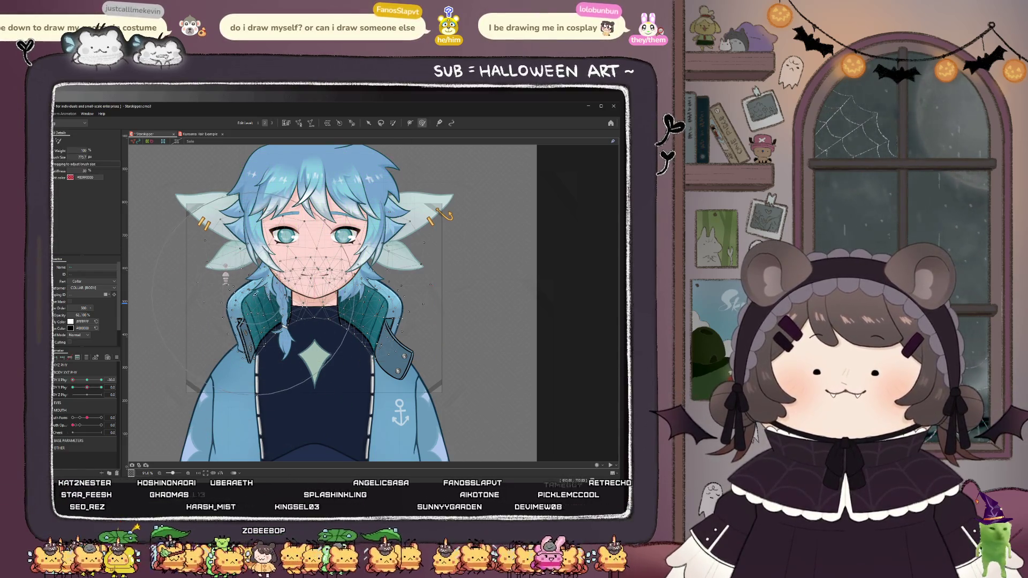
- Using the arrow tool with Body X Phy at -30, nudge Collar_inside slightly right
key("v")
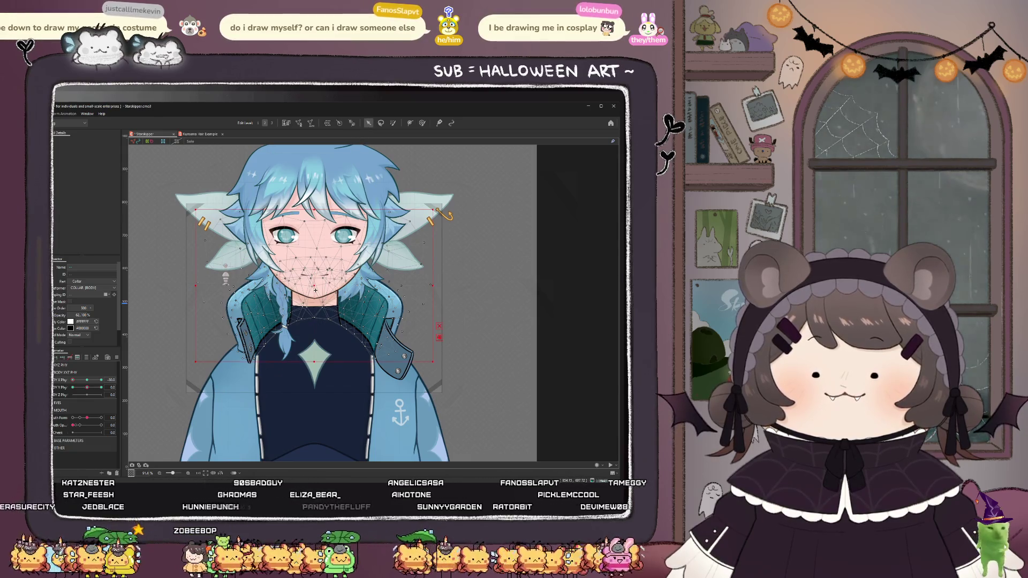
mouse_move(244, 303)
left_mouse_down()
mouse_move(192, 292)
mouse_move(177, 374)
left_mouse_up()
key("ctrl+z")
left_click(225, 277)
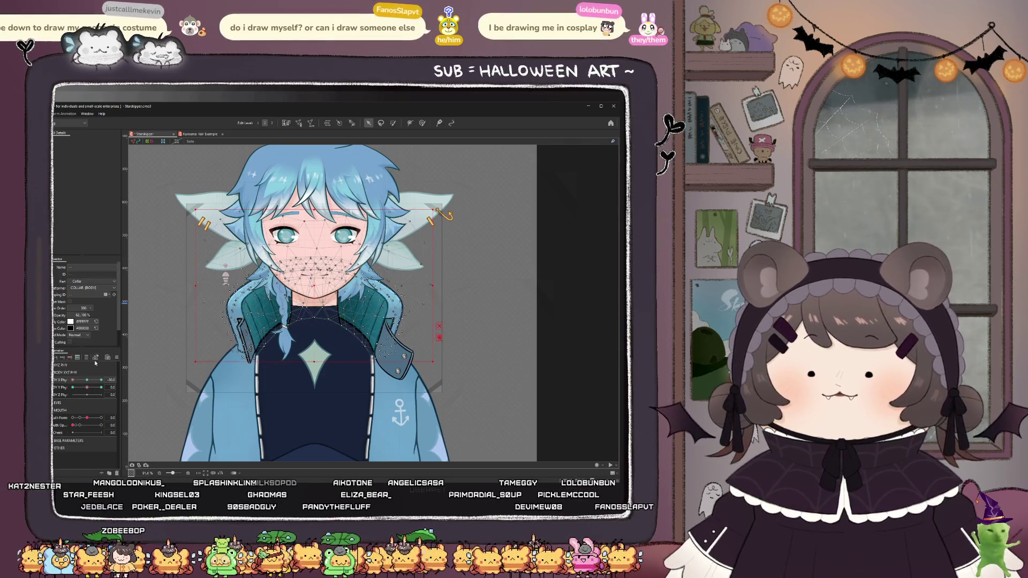
left_click(86, 381)
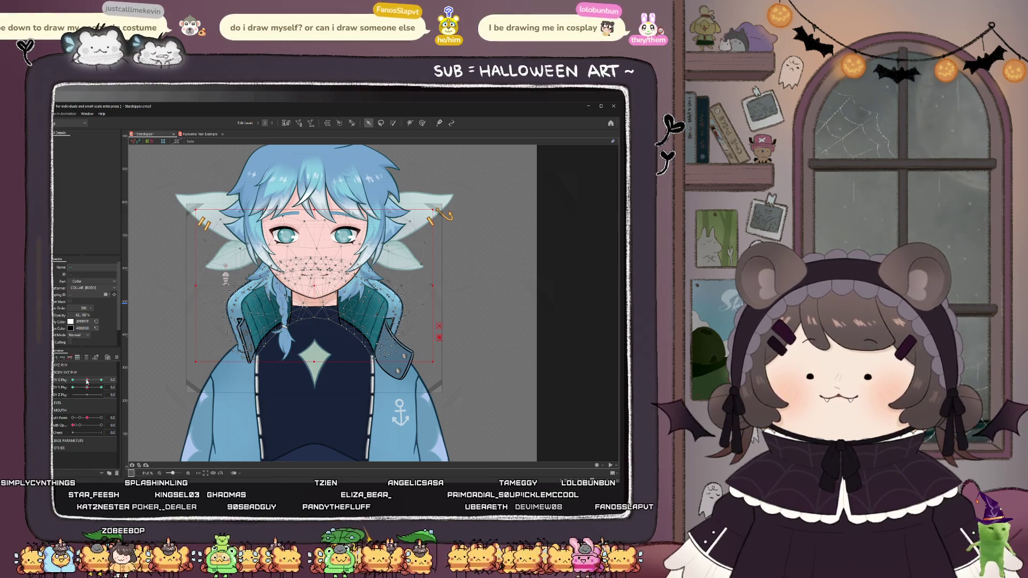
left_click(72, 379)
left_click_drag(314, 288, 320, 290)
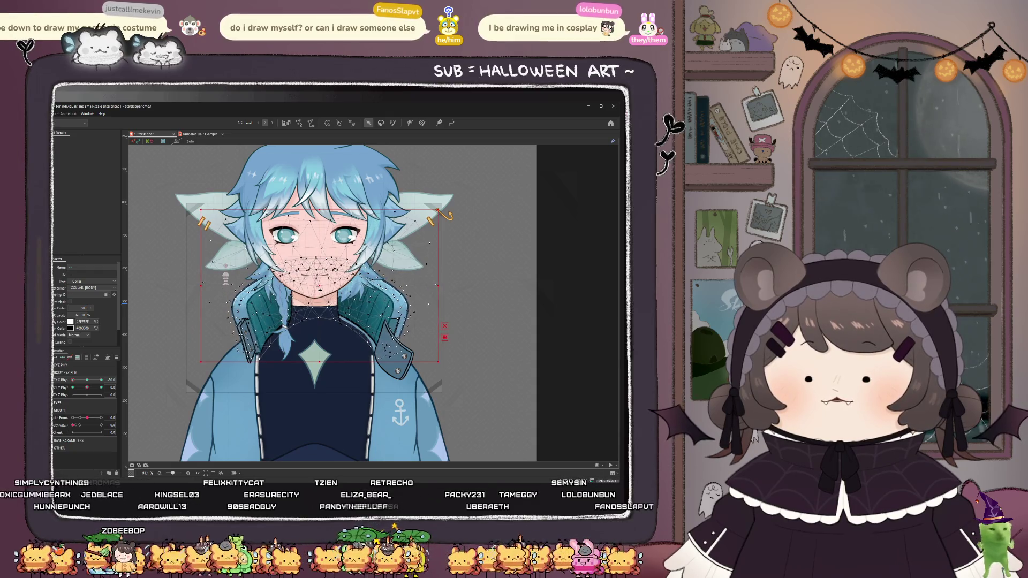
- Set X Phy back to -30, expand the XYZ PHY group, and turn the head forward
left_click(423, 123)
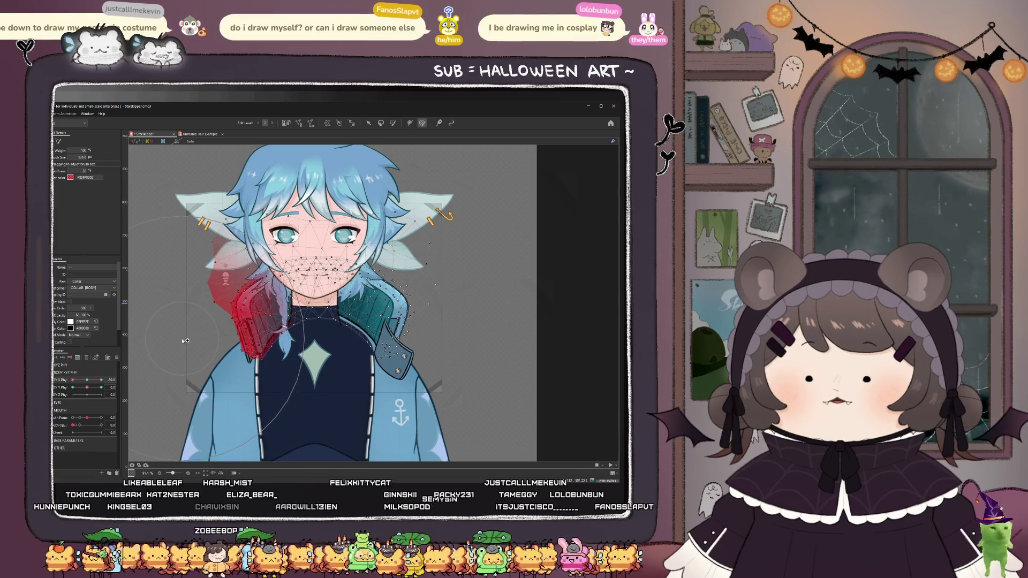
left_click(88, 380)
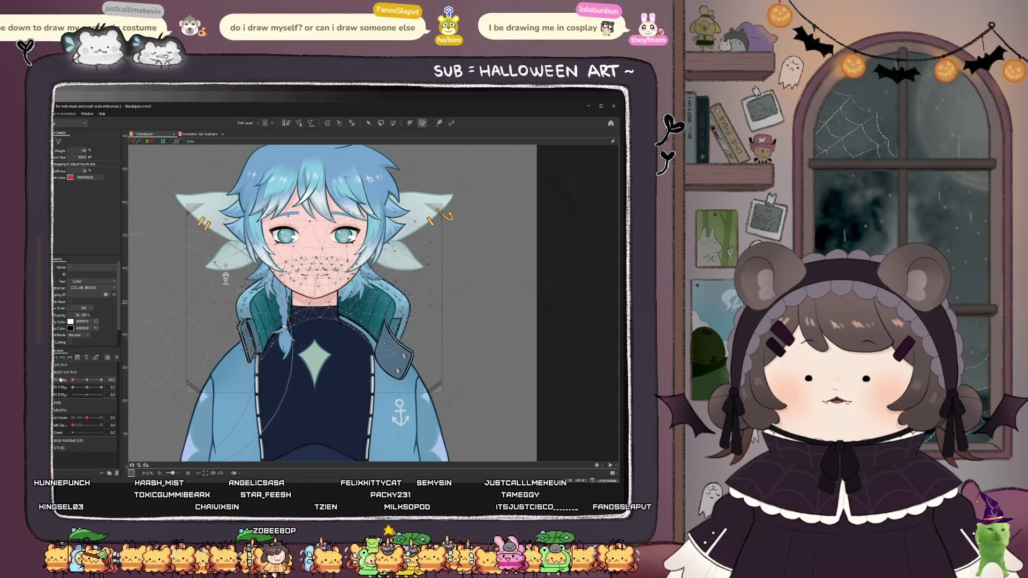
left_click_drag(87, 383, 73, 380)
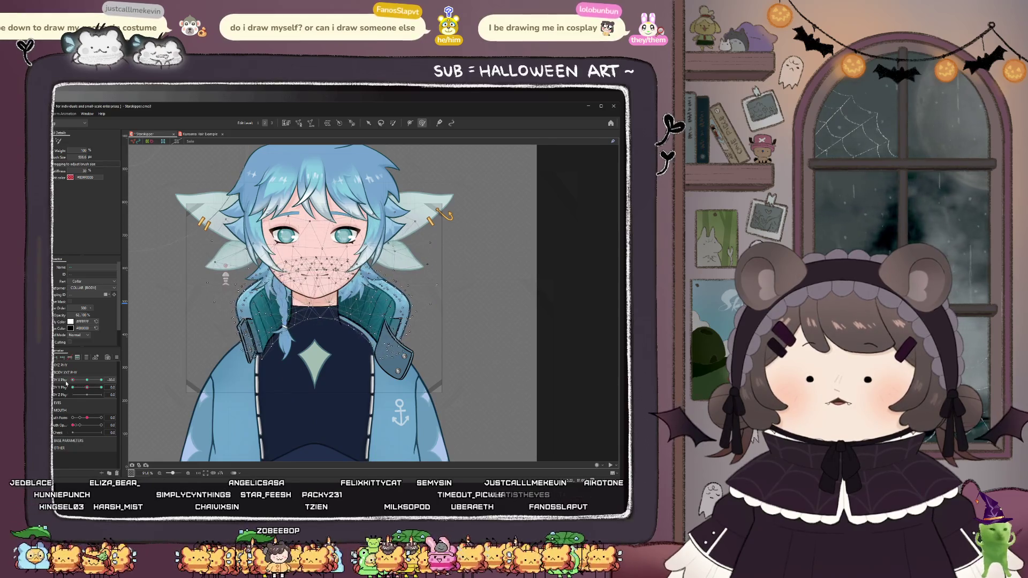
scroll(318, 330, "up", 2)
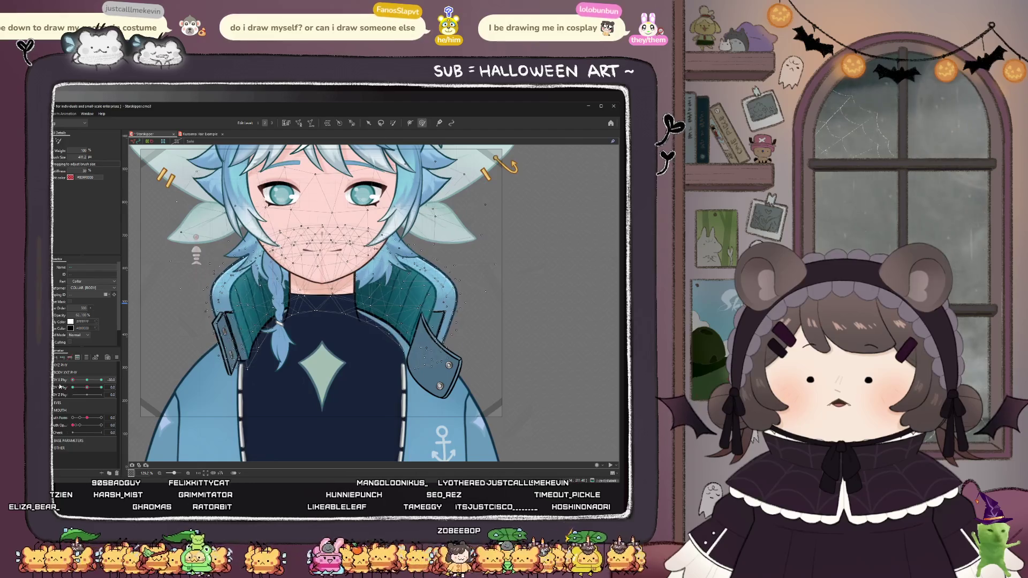
left_click(56, 364)
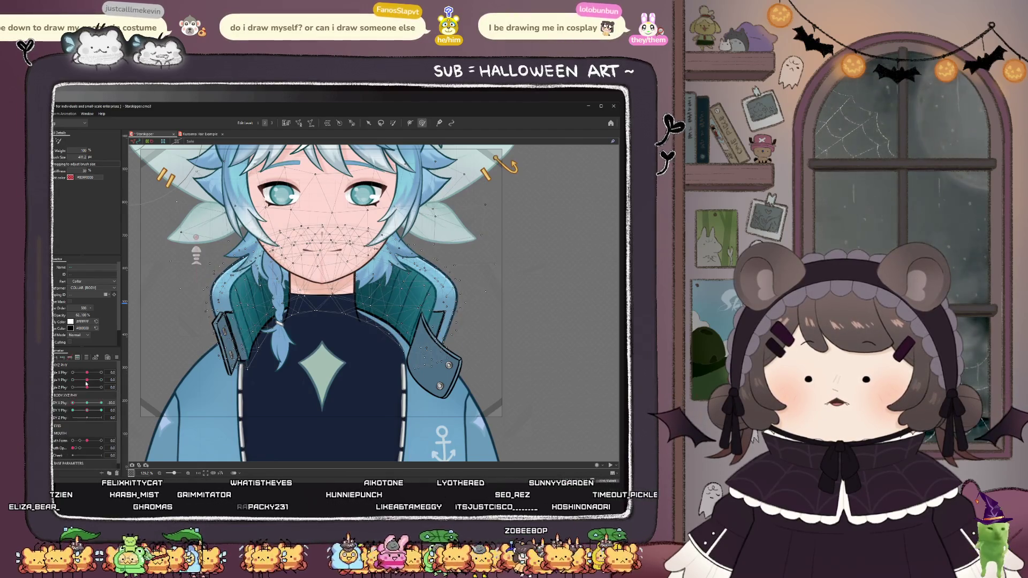
scroll(251, 335, "down", 2)
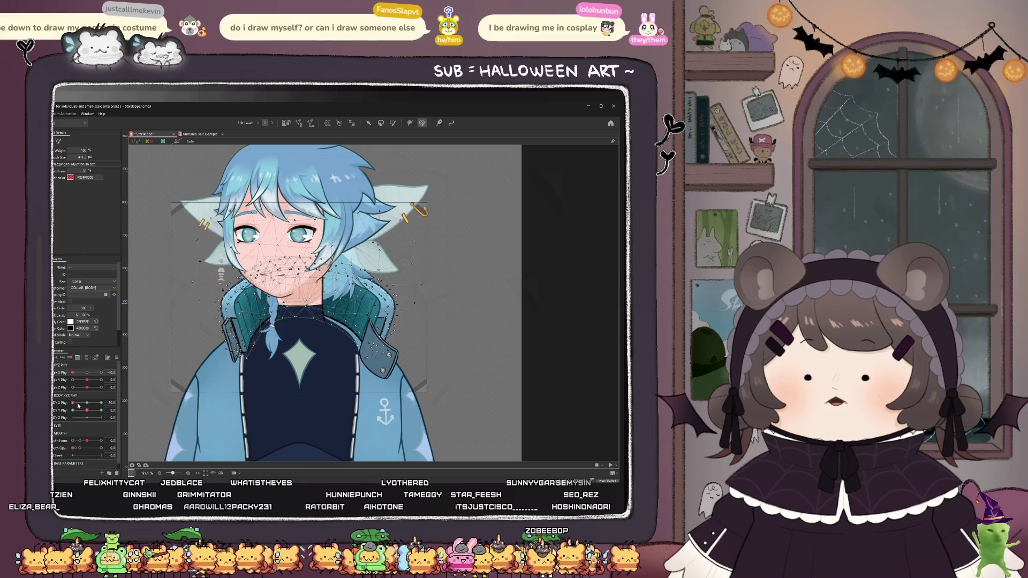
left_click_drag(86, 375, 86, 407)
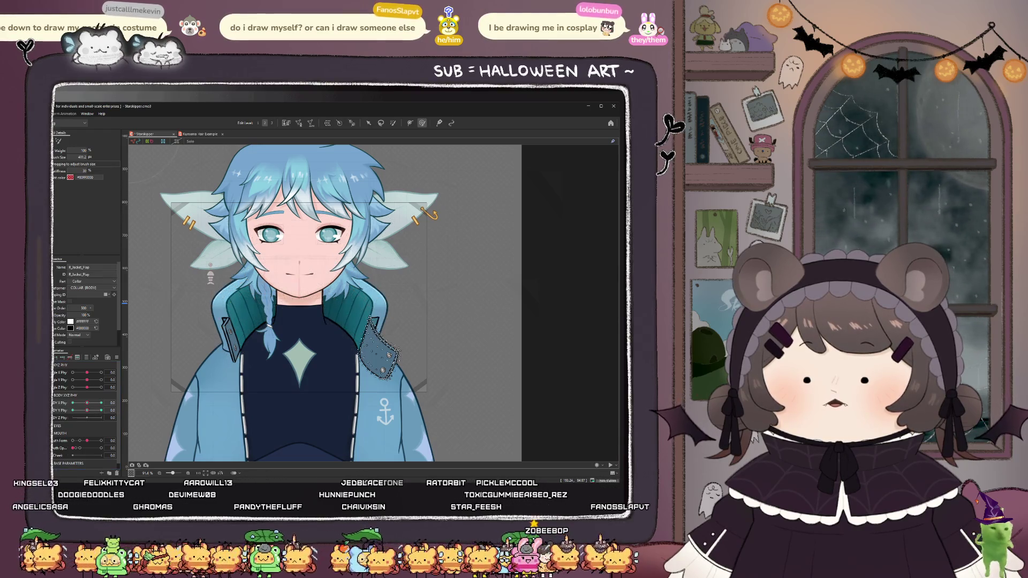
- Select Collar_Highlight and Collar_Inside, set Body X Phy to -30, and shift them about 12 px right
left_click(63, 385)
left_click(73, 359)
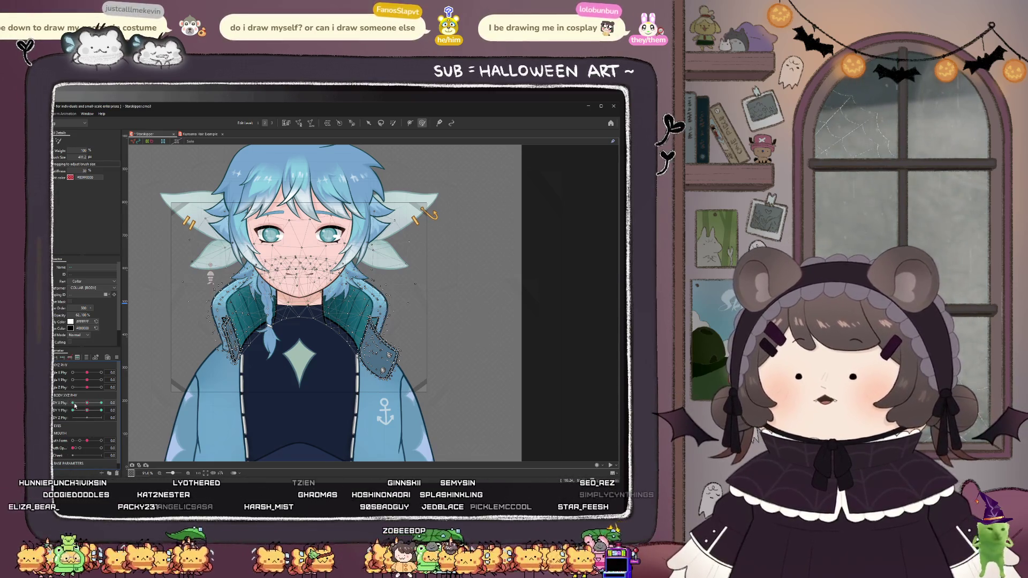
left_click(369, 322)
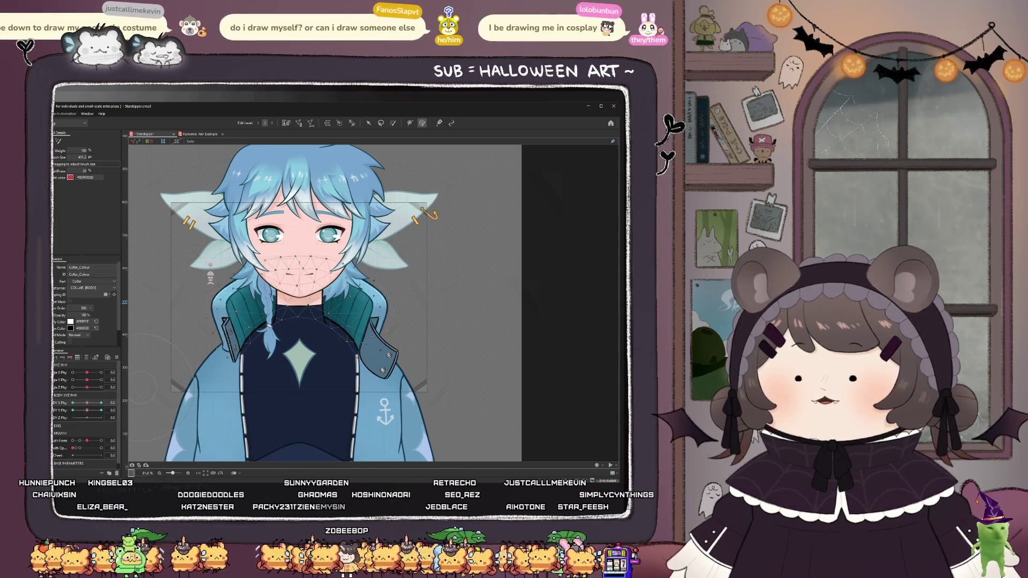
left_click(243, 314)
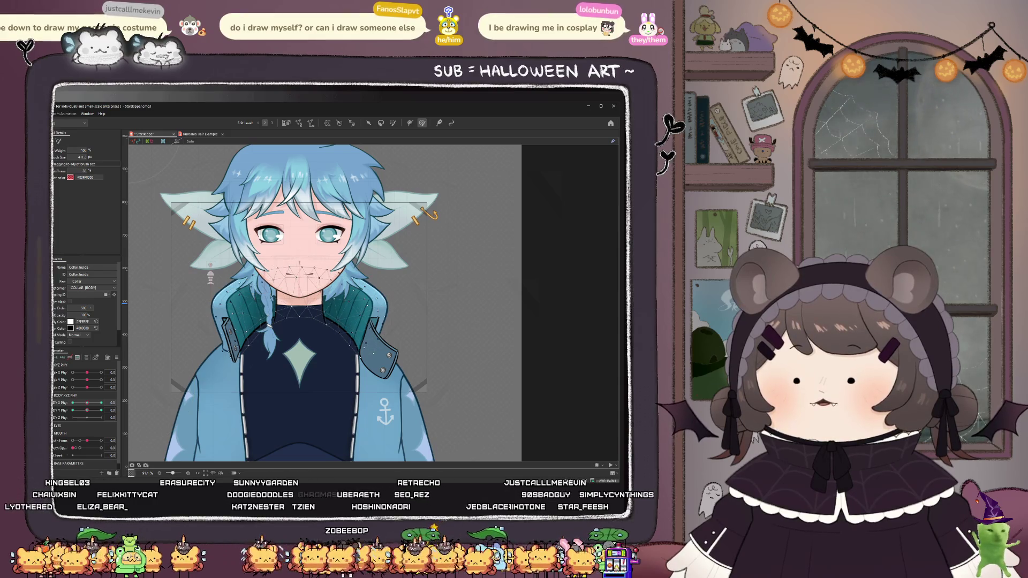
left_click(85, 408)
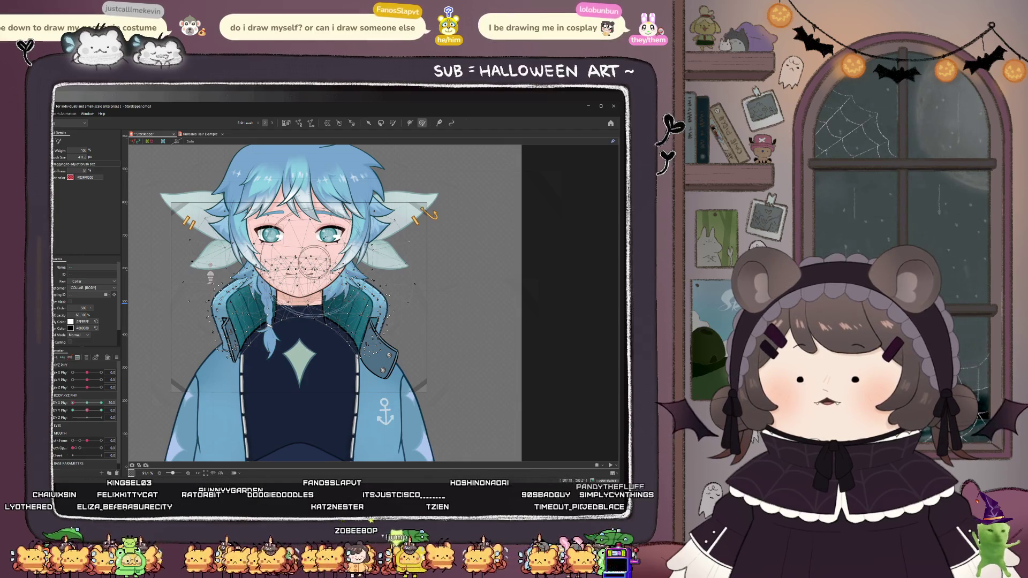
key("v")
left_click_drag(300, 294, 306, 294)
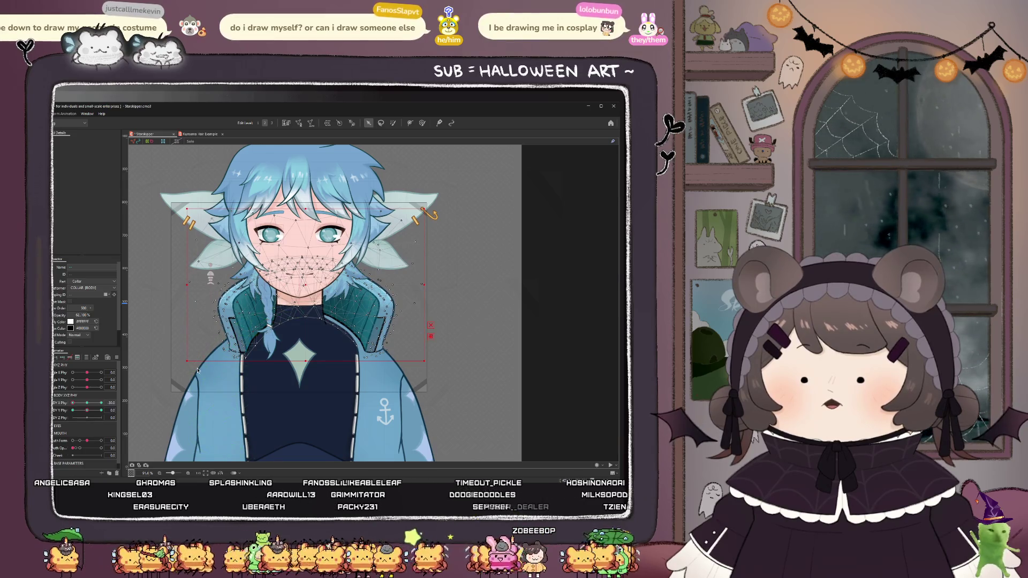
- Paint weight with the brush on both collar sides, the neck, the face and the left collar
left_click(423, 123)
left_click_drag(252, 378, 259, 394)
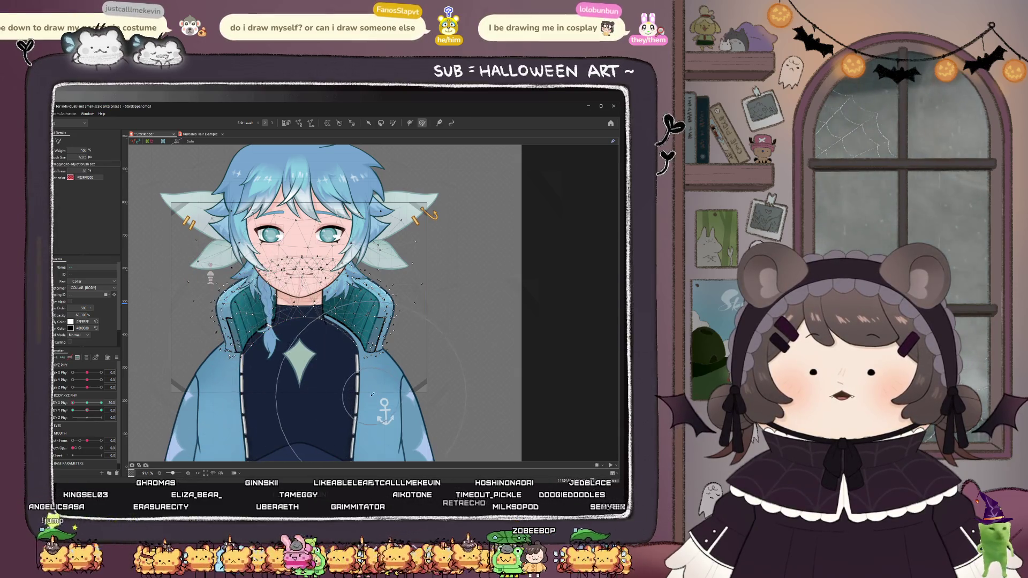
left_click_drag(373, 394, 364, 398)
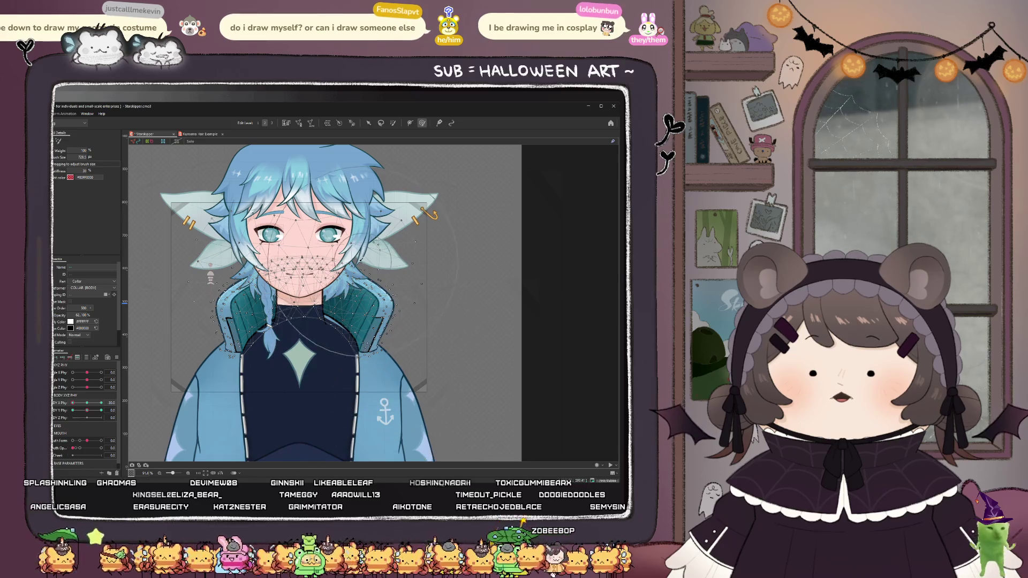
left_click_drag(316, 248, 309, 213)
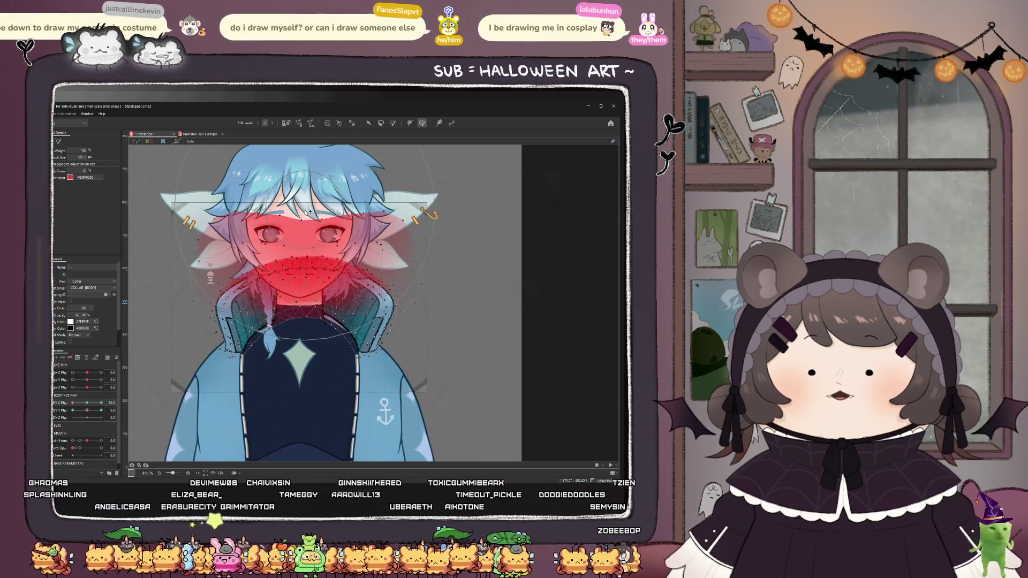
scroll(297, 328, "up", 2)
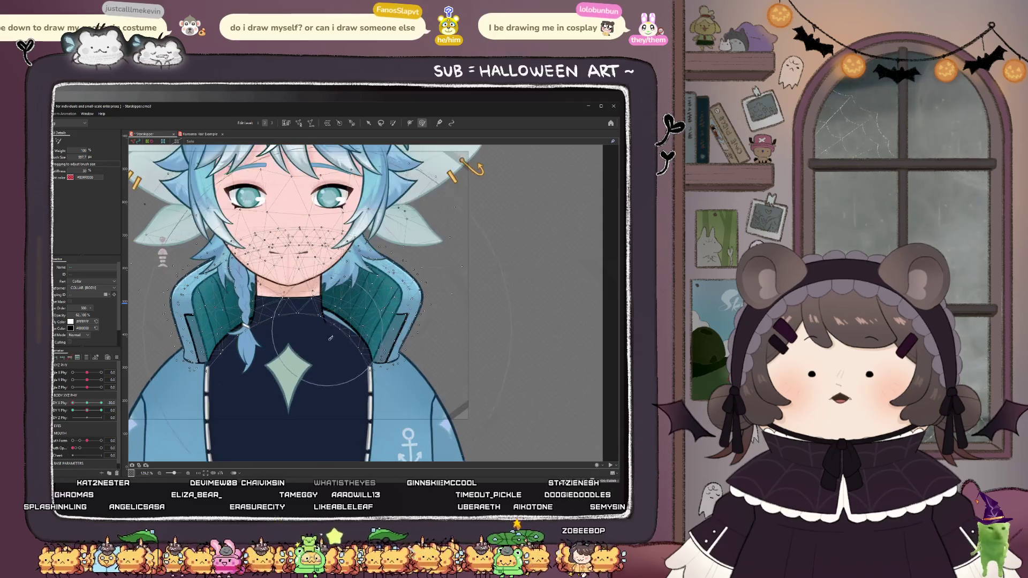
left_click_drag(297, 331, 375, 331)
left_click_drag(230, 257, 174, 325)
scroll(488, 348, "down", 2)
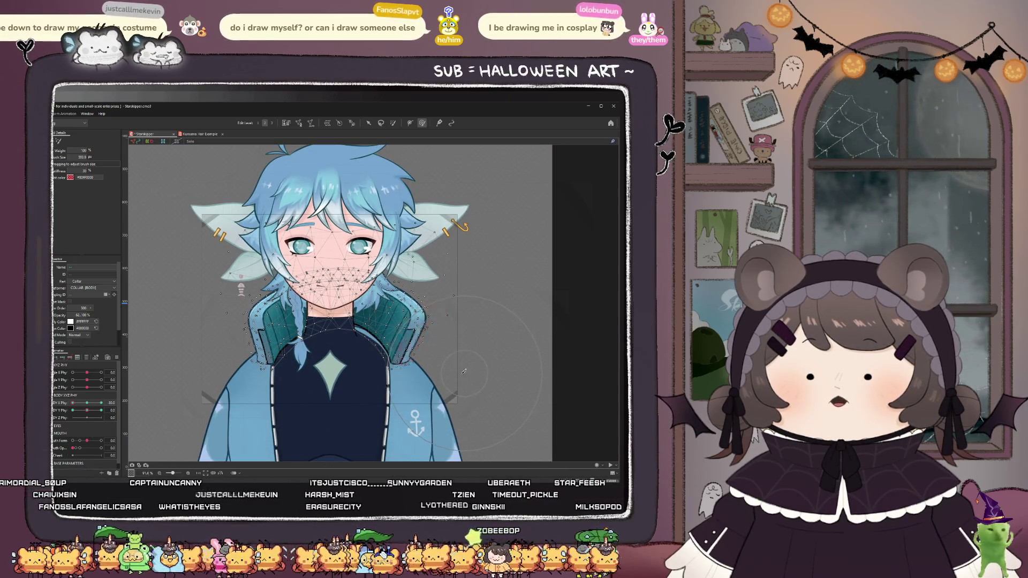
- Preview the collar with Body X Phy, then paint weight across the neck and right collar edge
left_click_drag(81, 405, 63, 404)
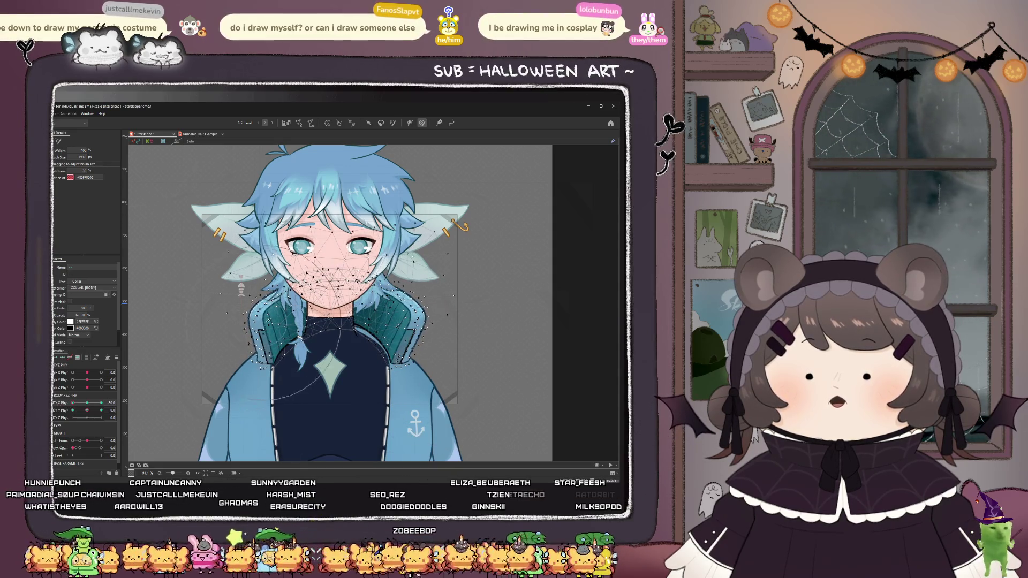
scroll(340, 364, "up", 3)
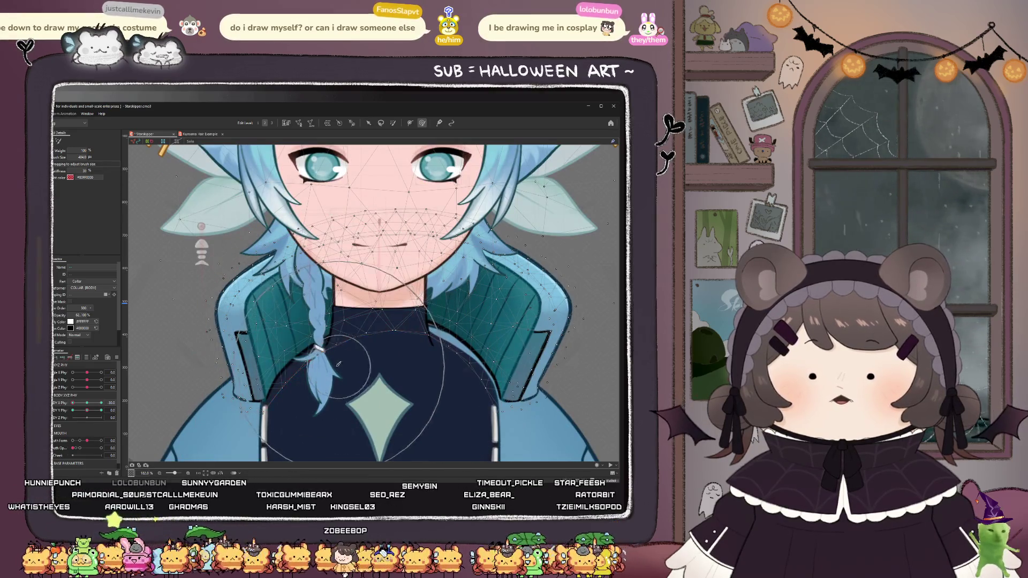
scroll(321, 361, "down", 1)
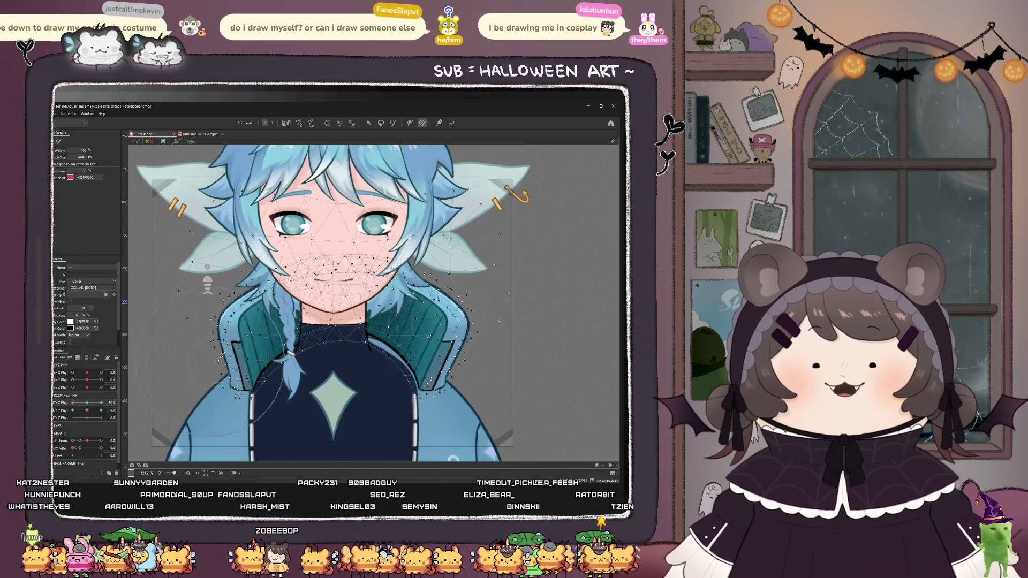
scroll(337, 364, "up", 1)
mouse_move(310, 339)
left_mouse_down()
mouse_move(300, 355)
mouse_move(353, 353)
mouse_move(231, 378)
left_mouse_up()
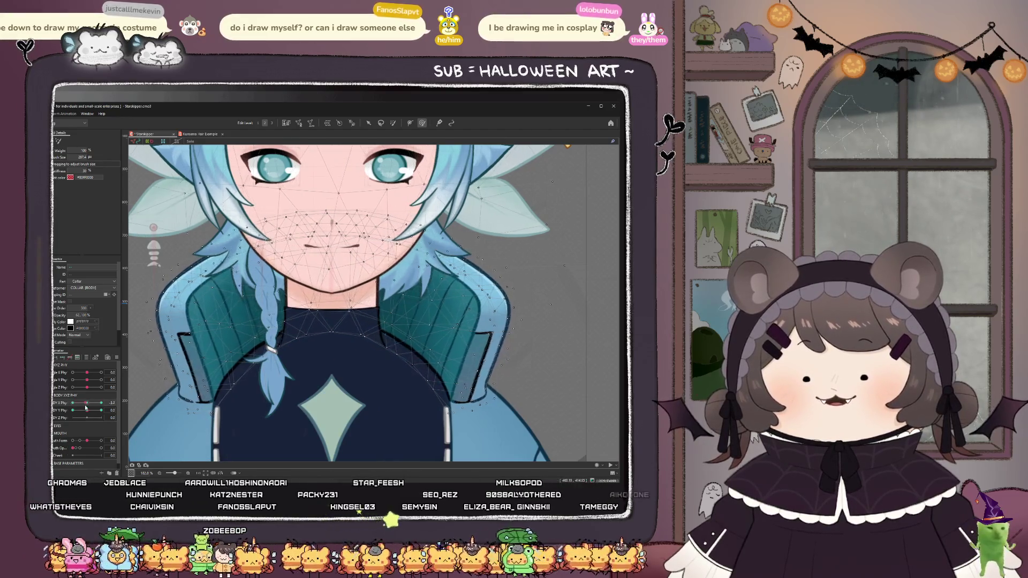
mouse_move(372, 367)
left_mouse_down()
mouse_move(390, 374)
mouse_move(395, 417)
left_mouse_up()
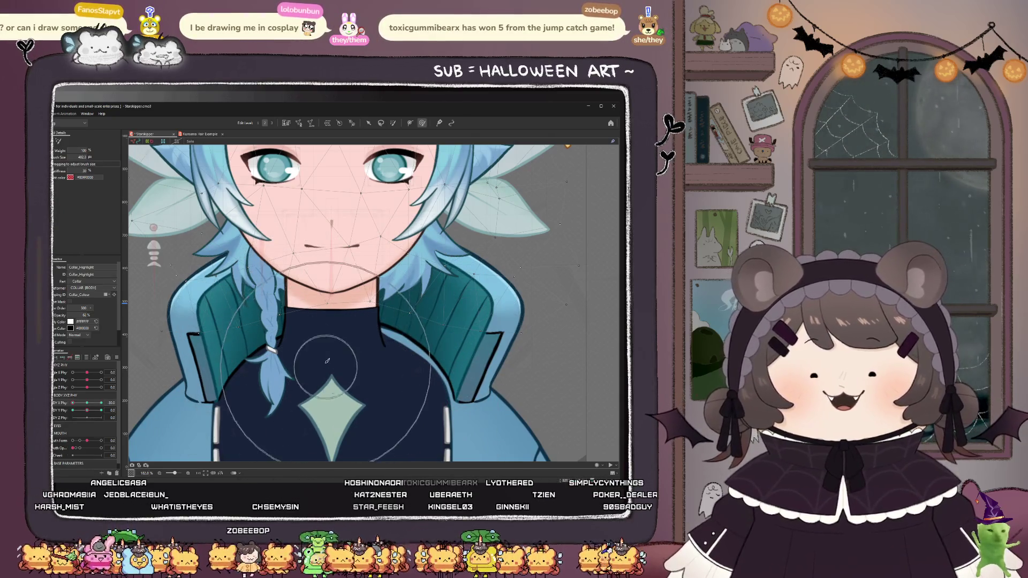
scroll(276, 371, "down", 3)
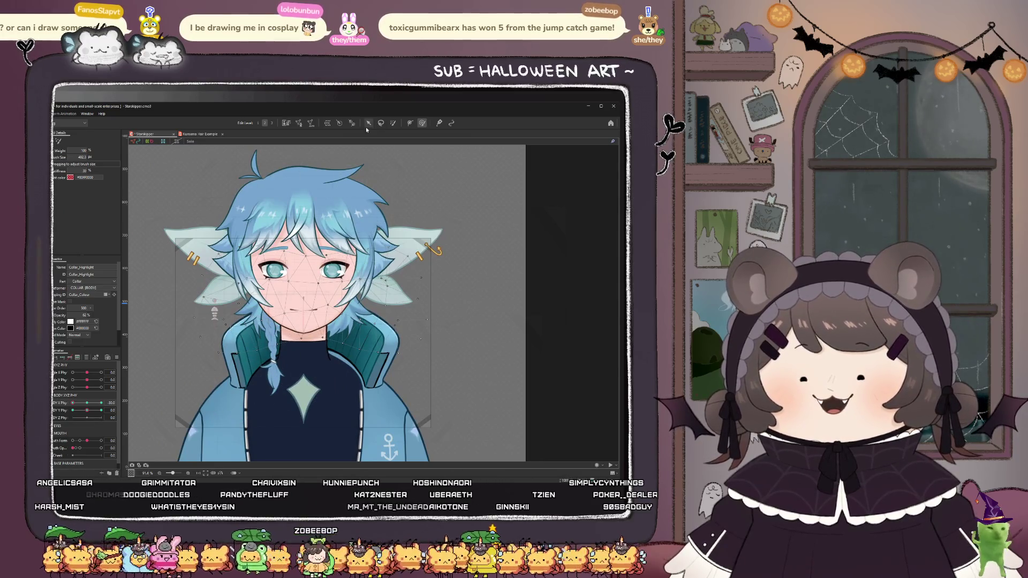
- Select Collar_Line, paint a weight stroke on its outer edge, then undo it
left_click(368, 123)
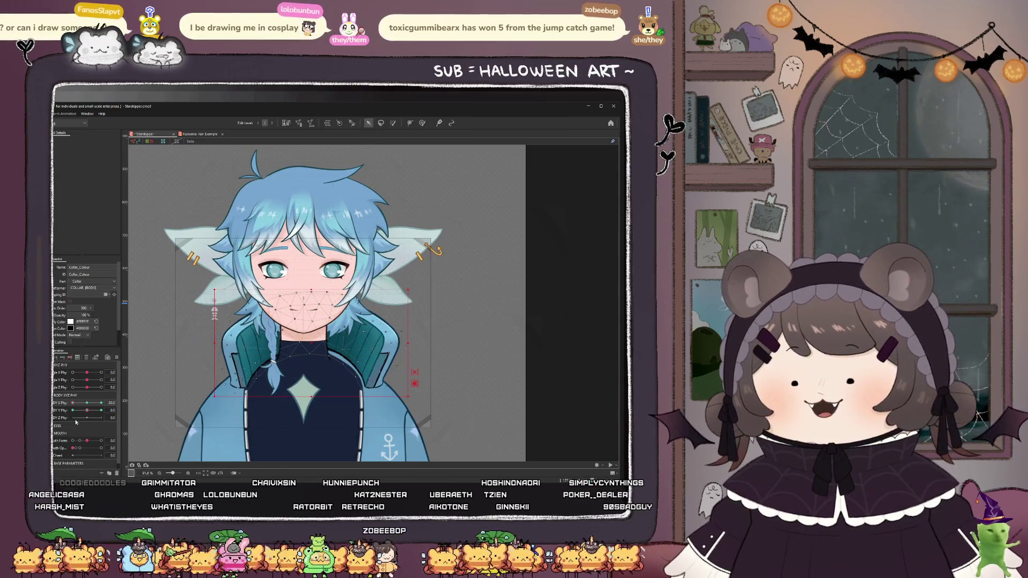
scroll(392, 279, "up", 2)
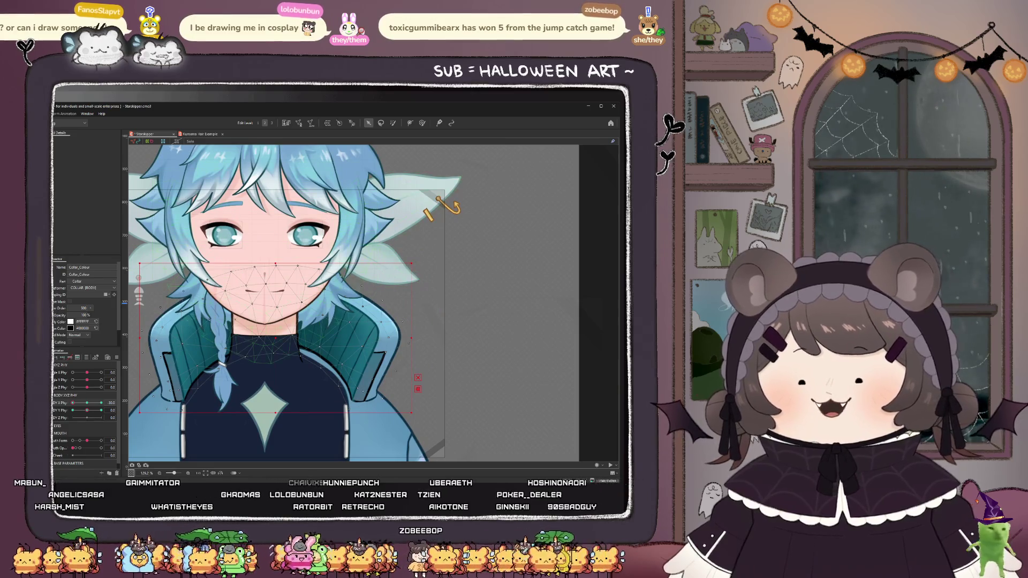
left_click(400, 351)
scroll(400, 351, "up", 2)
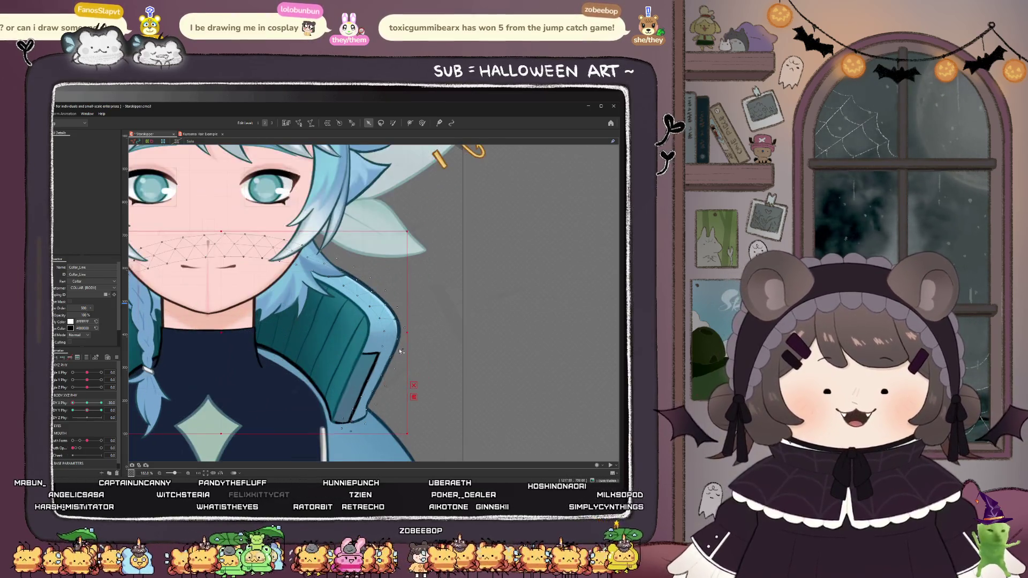
scroll(401, 352, "down", 3)
scroll(353, 348, "up", 4)
scroll(319, 344, "down", 1)
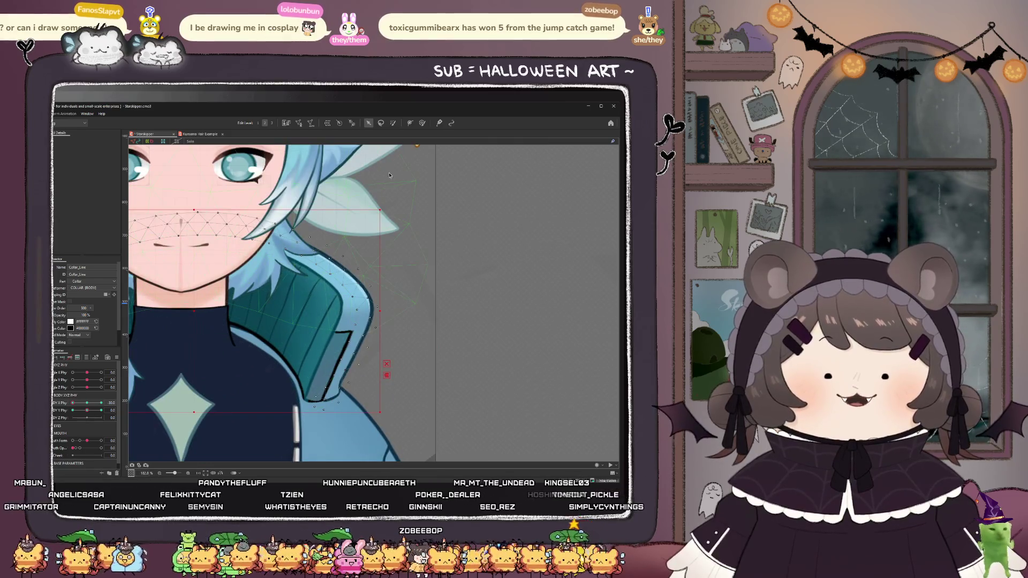
scroll(399, 160, "down", 2)
left_click(422, 123)
left_click_drag(394, 367, 399, 362)
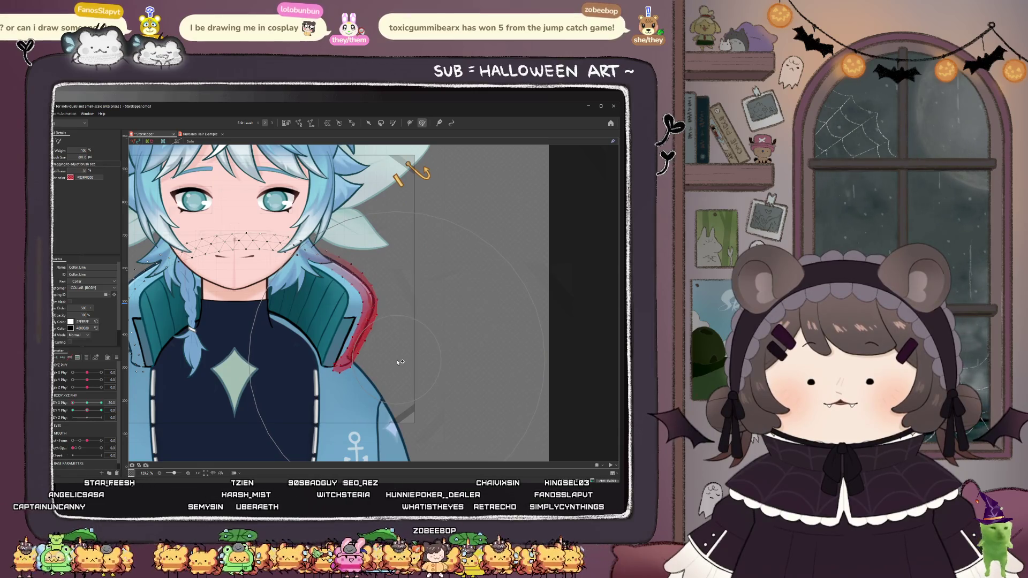
key("ctrl+z")
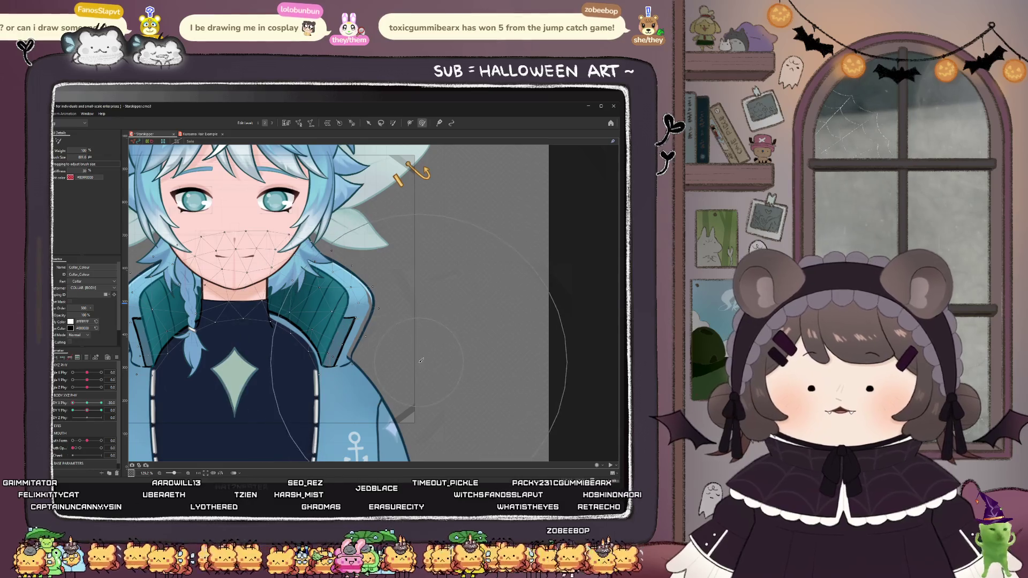
- Select Collar_Colour and test BODY X Phy at about -10 before returning it to -30
left_click(365, 321)
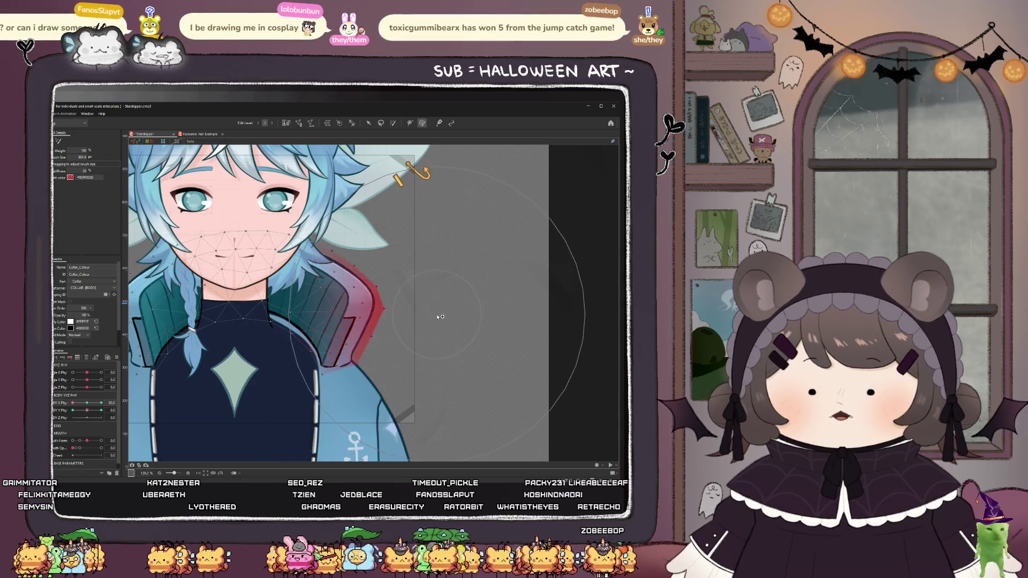
scroll(396, 331, "down", 3)
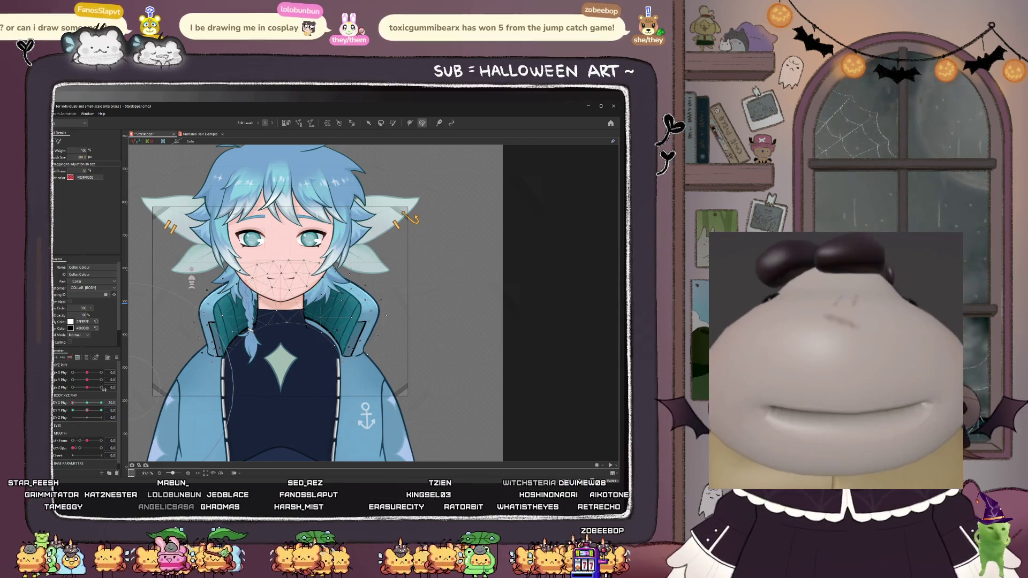
left_click(79, 405)
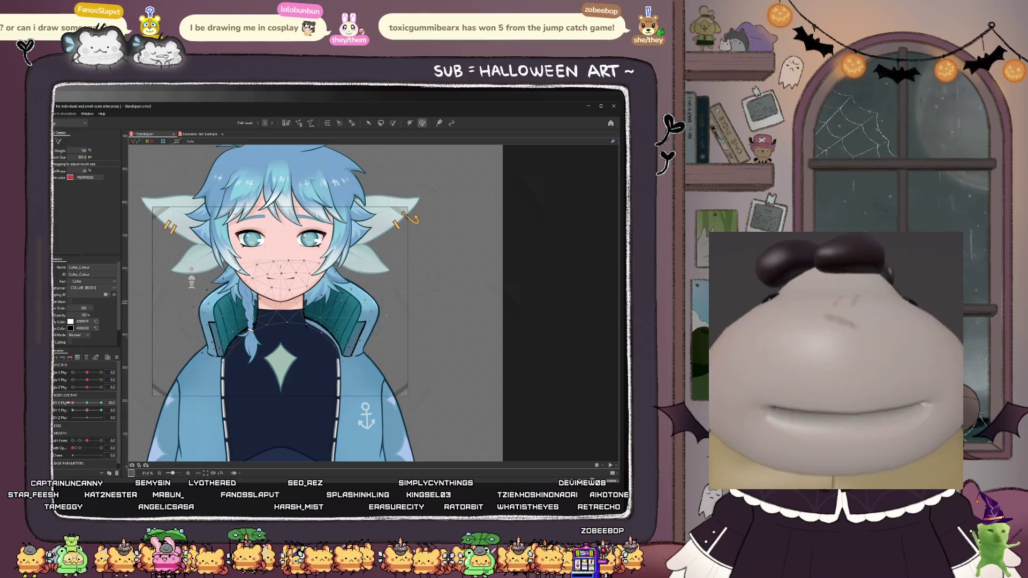
left_click(73, 403)
left_click_drag(74, 403, 64, 402)
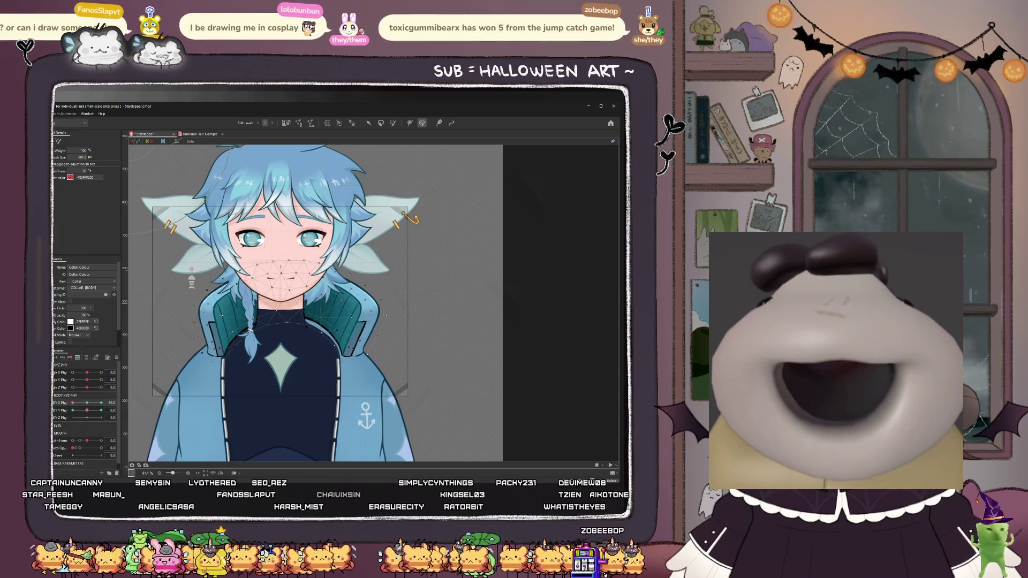
scroll(160, 337, "up", 2)
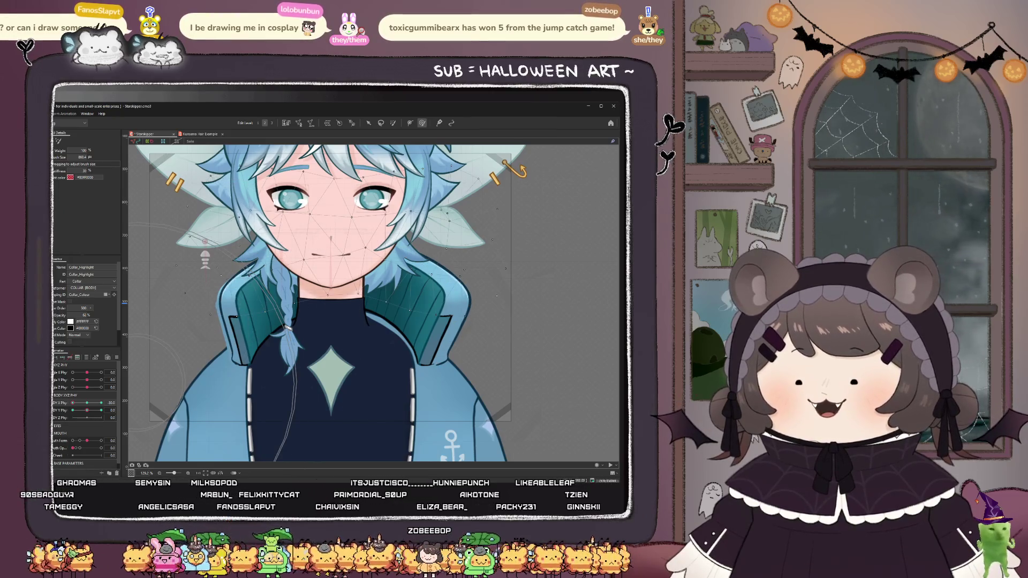
- Paint weight over the left collar, neck and collar, testing the swing with BODY X Phy
left_click(143, 352)
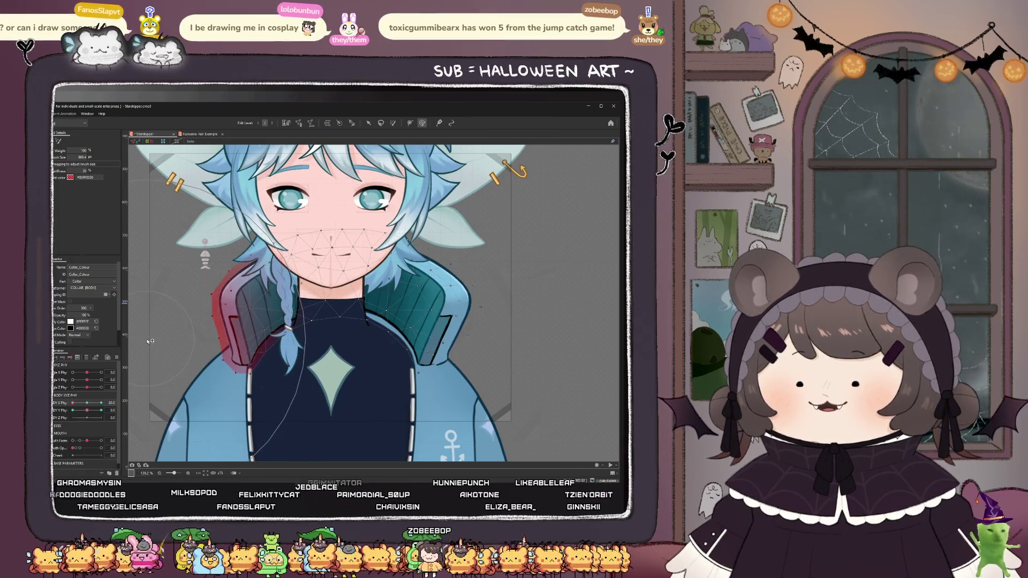
left_click_drag(72, 403, 69, 408)
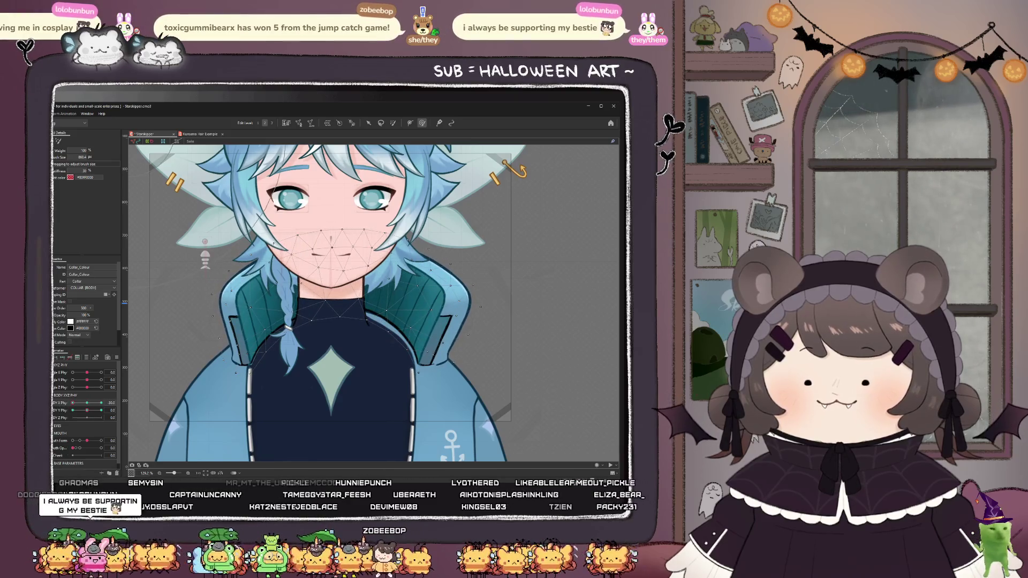
scroll(283, 300, "up", 3)
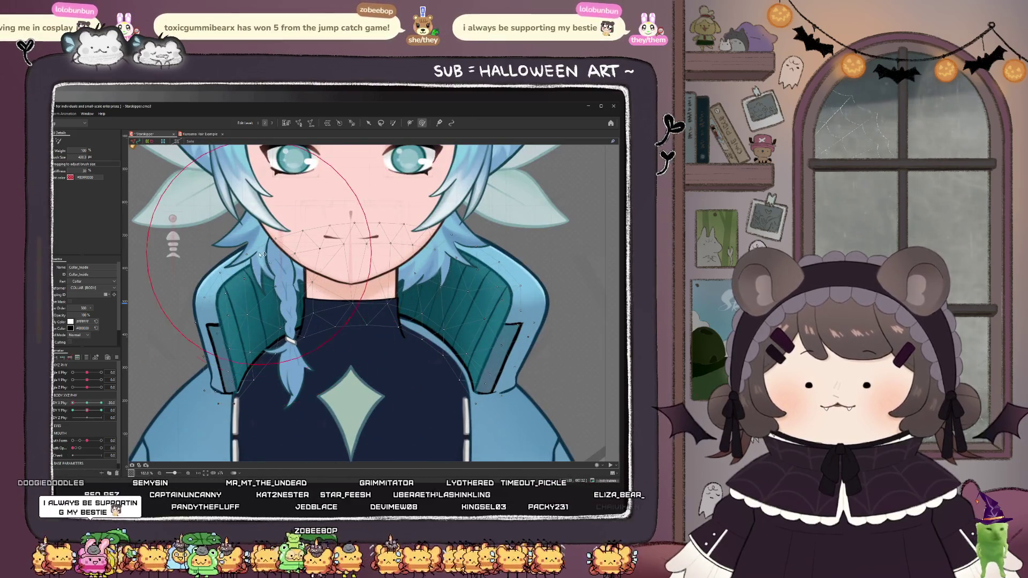
mouse_move(262, 255)
left_mouse_down()
mouse_move(272, 309)
mouse_move(393, 286)
mouse_move(434, 294)
left_mouse_up()
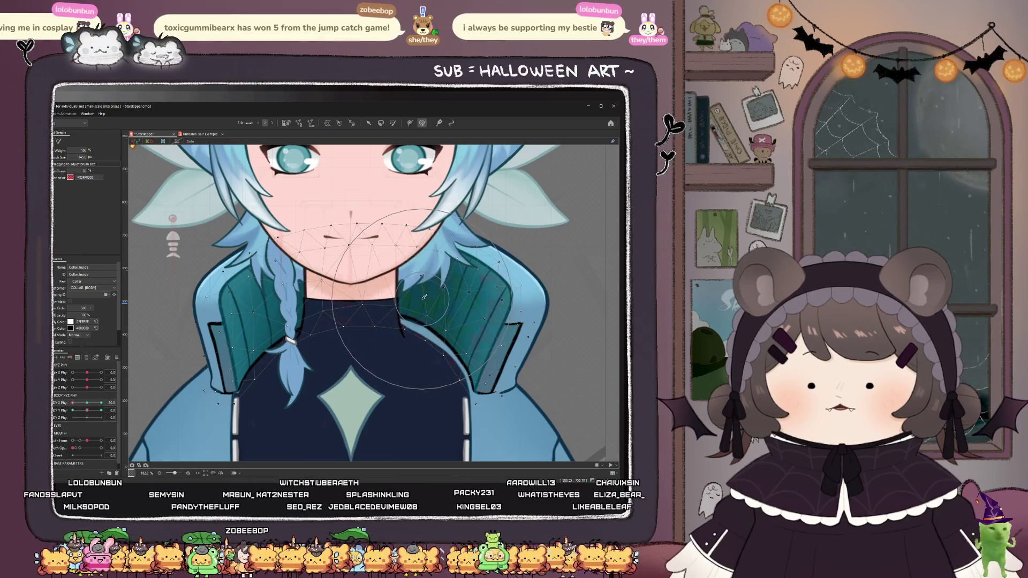
mouse_move(73, 405)
left_mouse_down()
mouse_move(83, 404)
mouse_move(71, 404)
left_mouse_up()
left_click_drag(358, 306, 399, 296)
left_click_drag(72, 407, 101, 403)
- Select the Collar_Highlight mesh with the transform tool
left_click(225, 303)
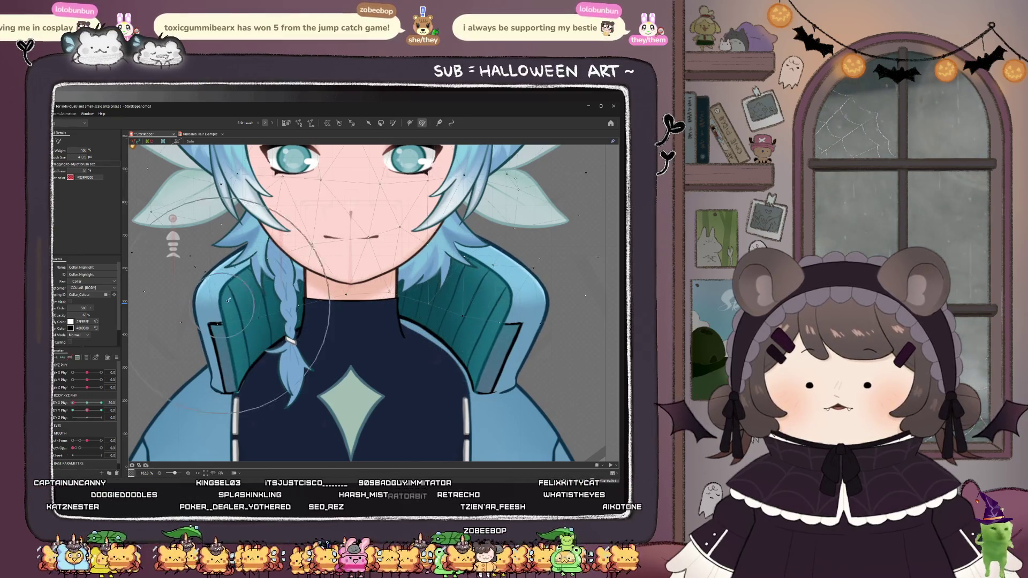
scroll(224, 303, "down", 4)
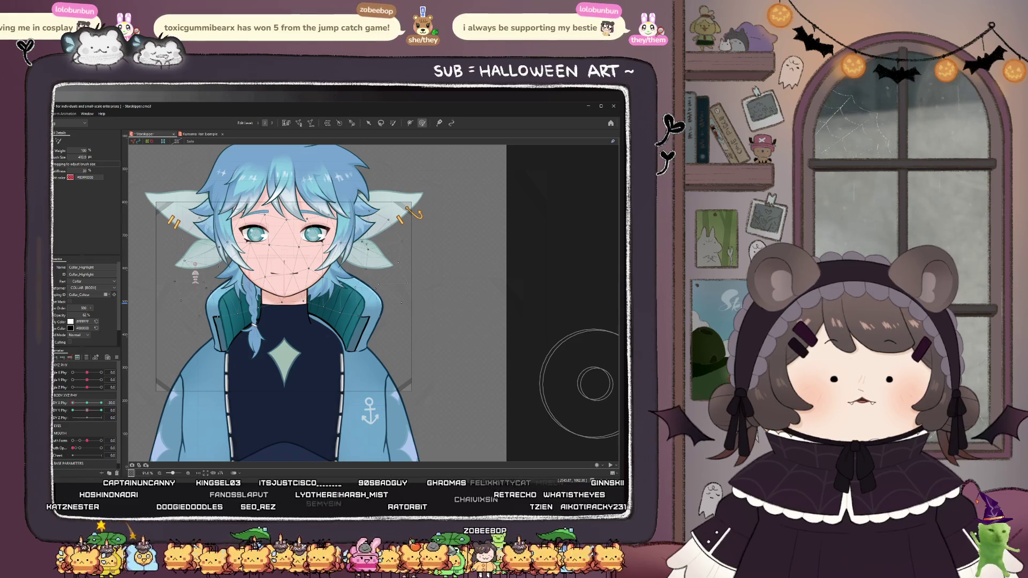
scroll(246, 306, "up", 4)
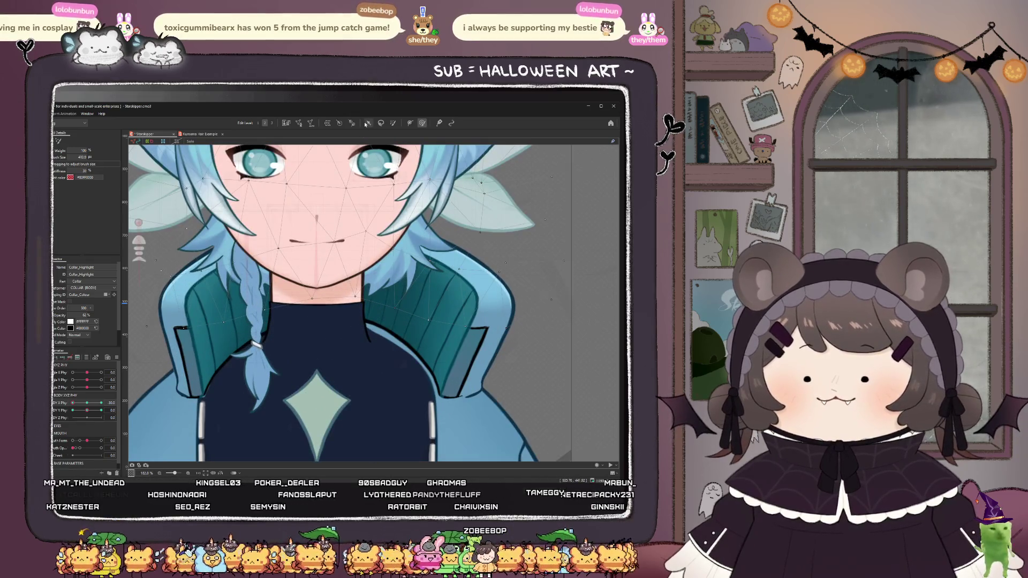
left_click(367, 124)
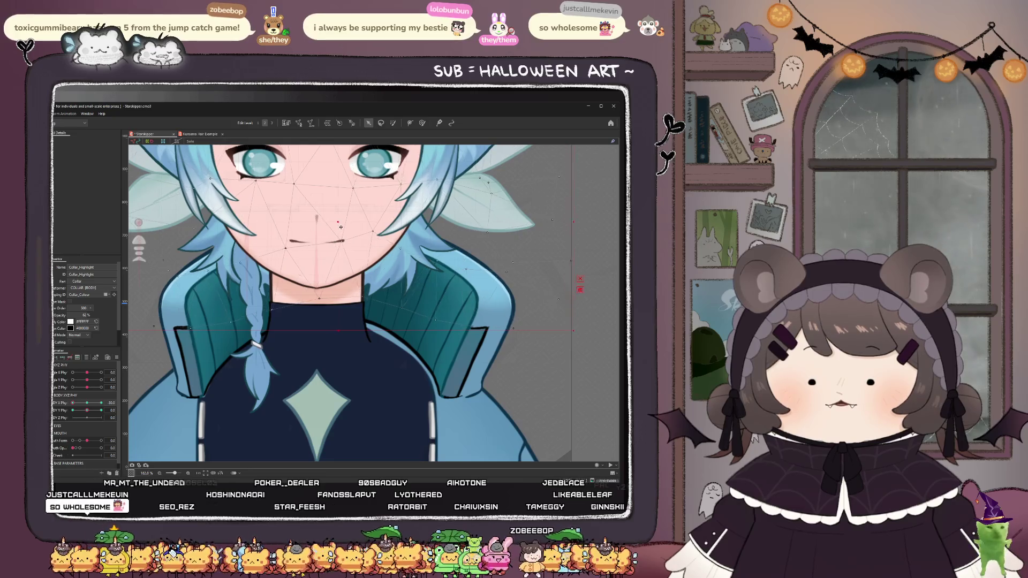
- Shift Collar_Highlight slightly right and test BODY X Phy, returning it to -30
left_click_drag(340, 227, 349, 232)
scroll(351, 232, "down", 2)
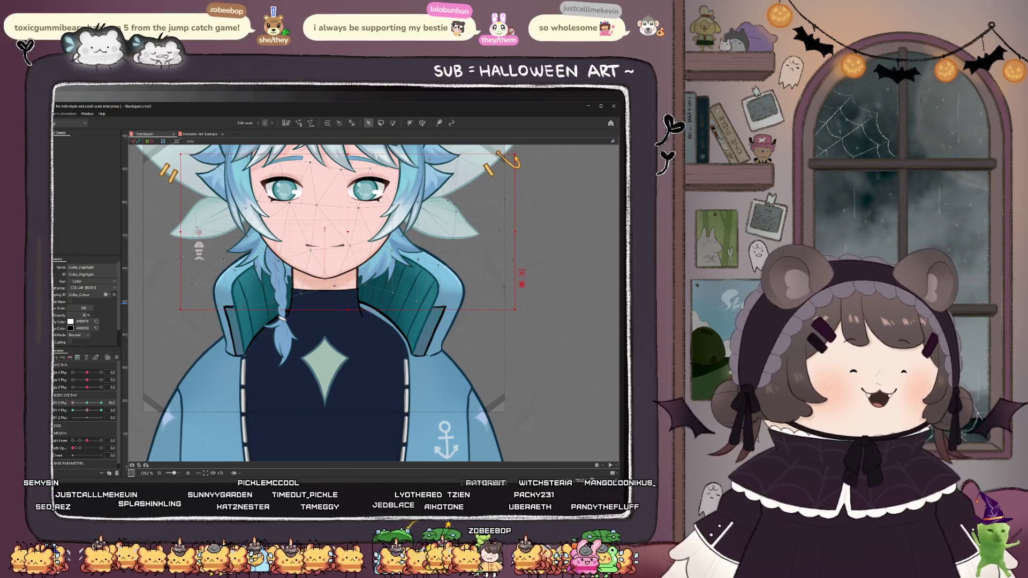
left_click(75, 411)
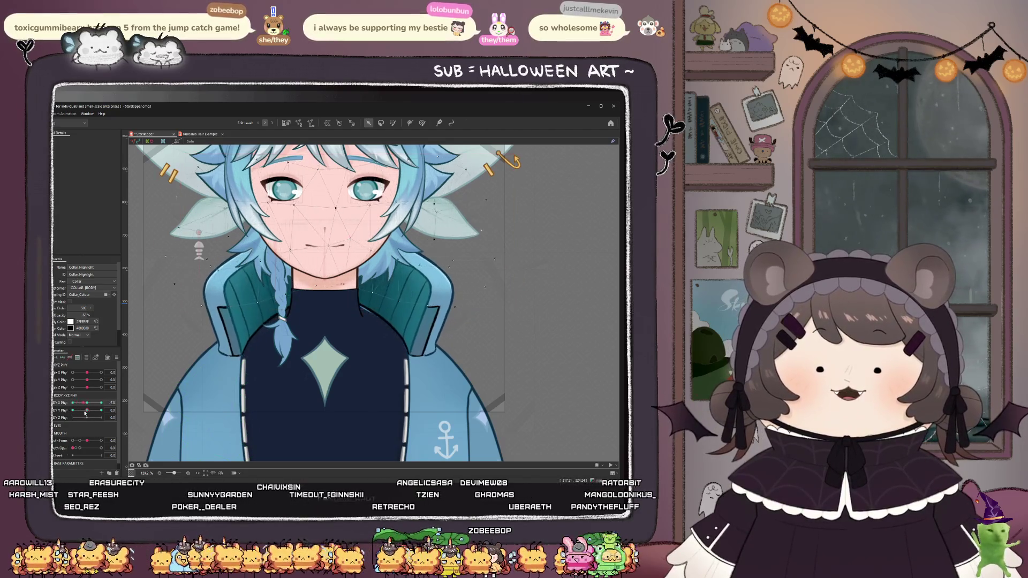
left_click_drag(85, 413, 67, 411)
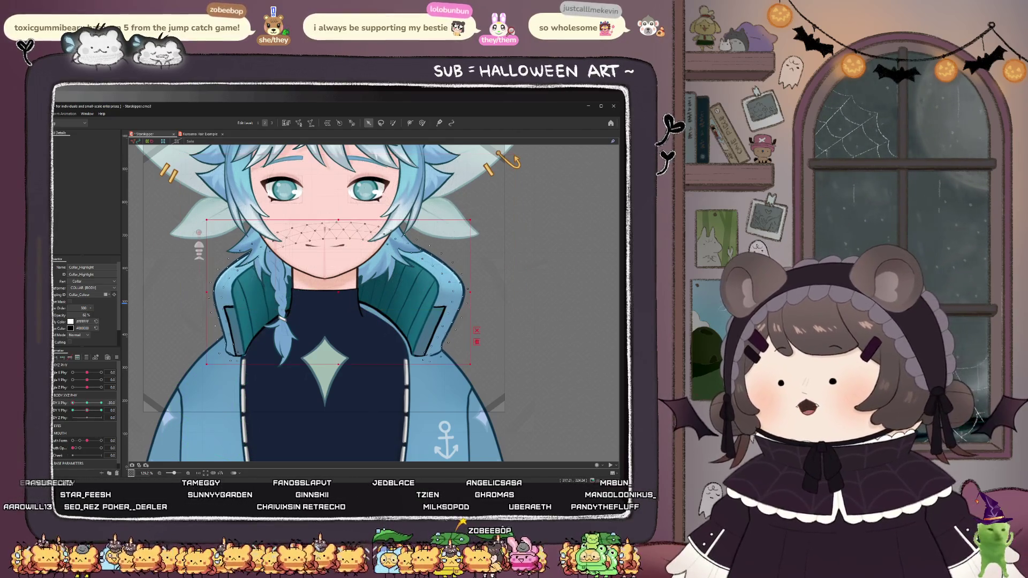
- Paint weight on Collar_Line's lower edge, then select Collar_Colour
left_click(467, 359)
left_click(423, 123)
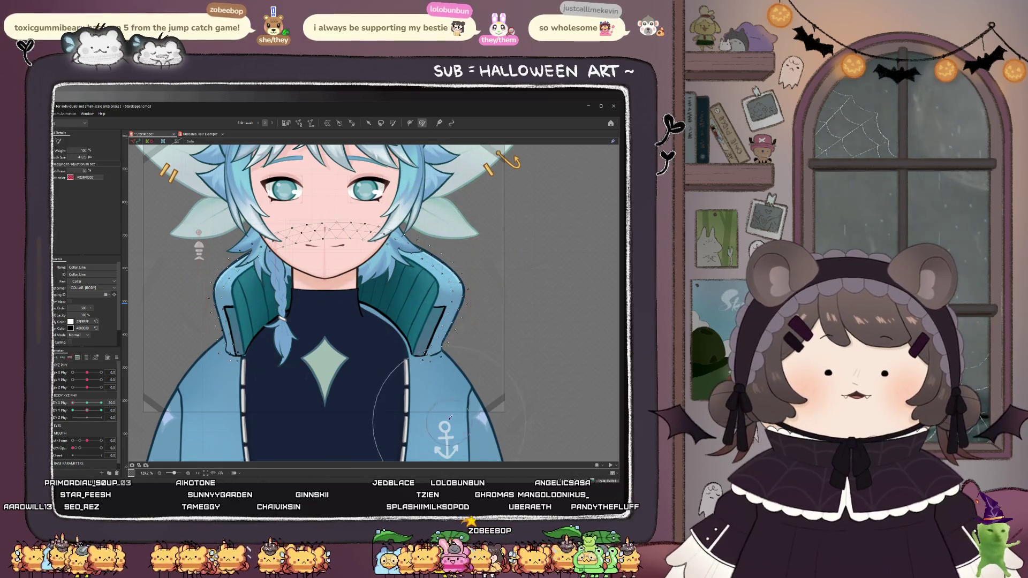
scroll(447, 429, "up", 2)
left_click_drag(431, 369, 429, 367)
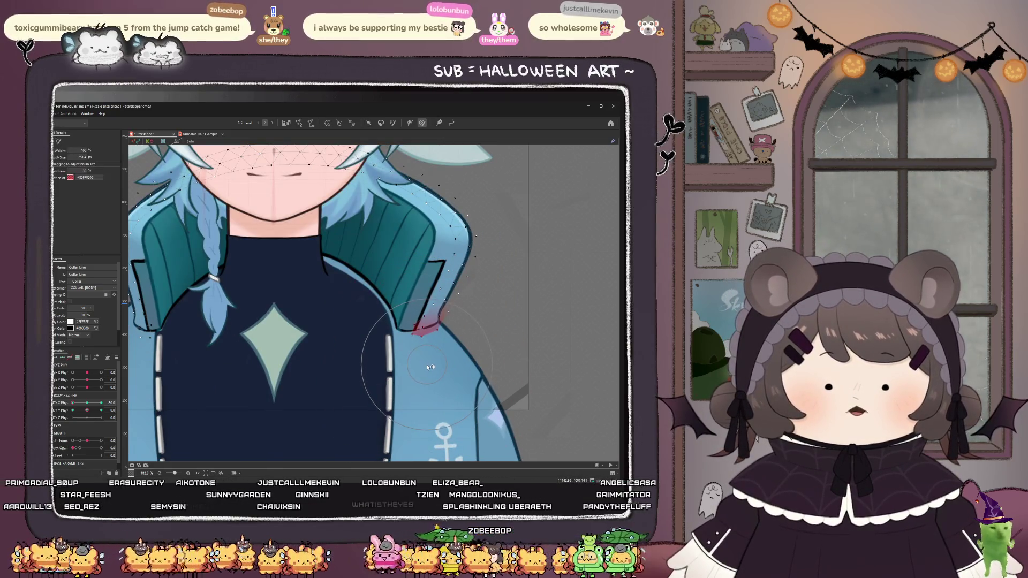
scroll(428, 367, "down", 3)
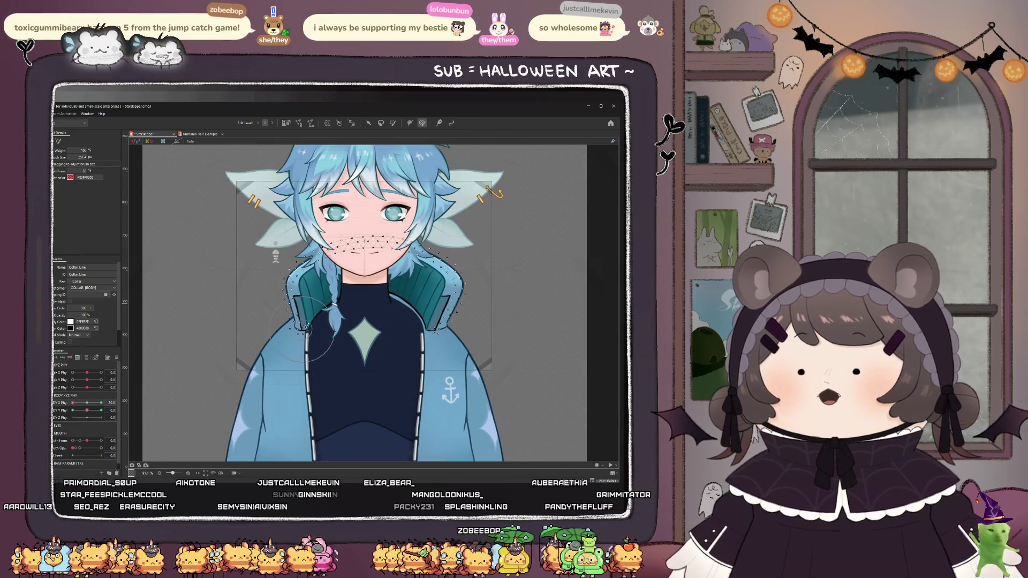
scroll(303, 328, "up", 3)
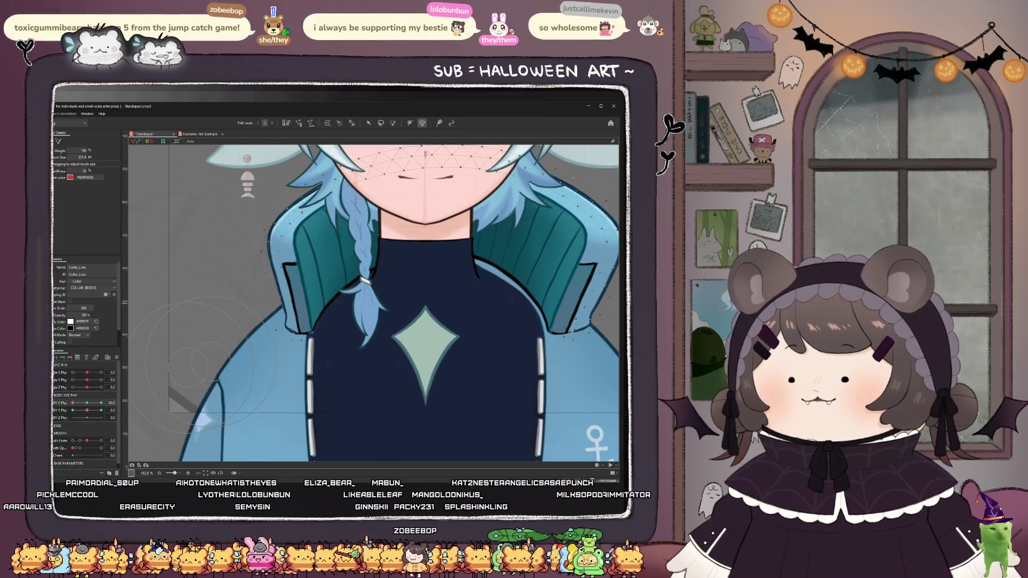
scroll(337, 386, "up", 5)
left_click(343, 394)
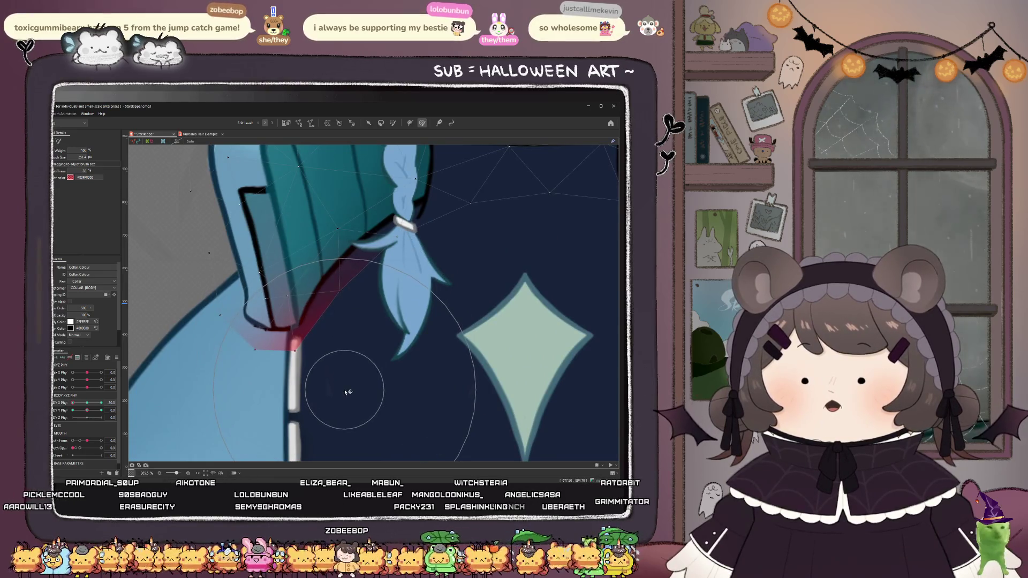
scroll(348, 392, "down", 8)
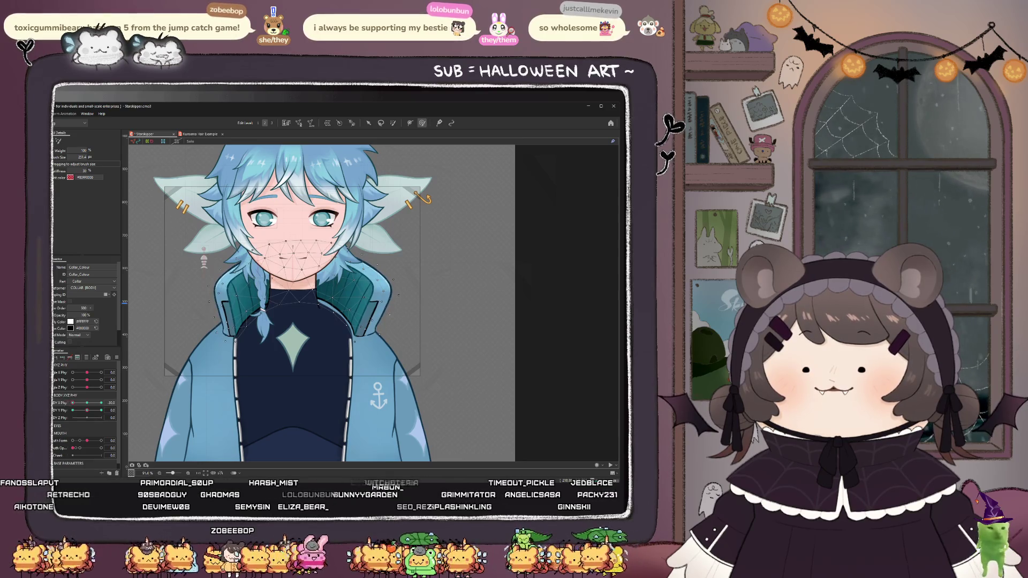
- Shift R_Jacket_Flap slightly right and try a weight stroke on the collar edge, then undo it
left_click(370, 300)
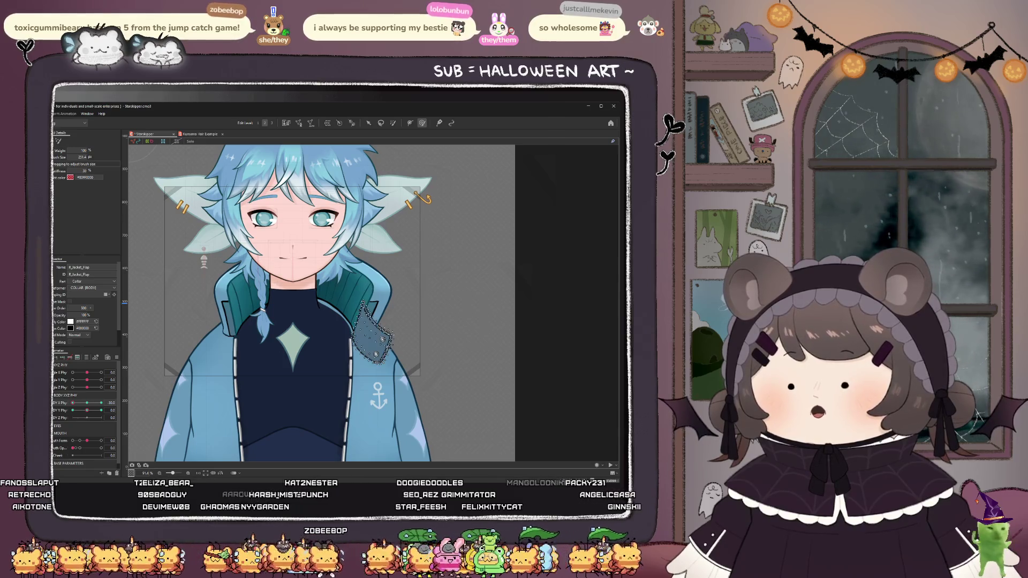
scroll(383, 321, "up", 2)
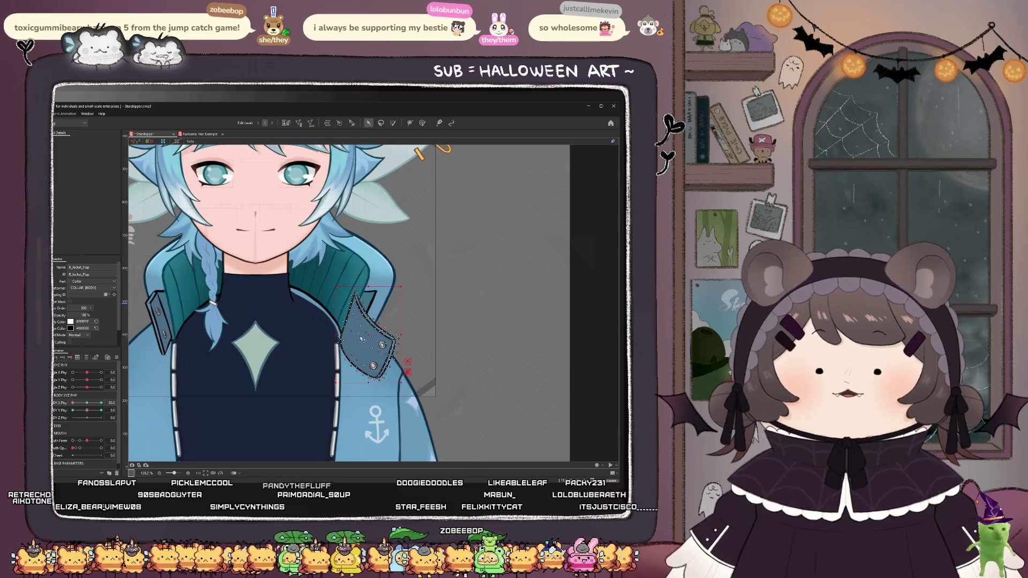
left_click_drag(350, 358, 359, 359)
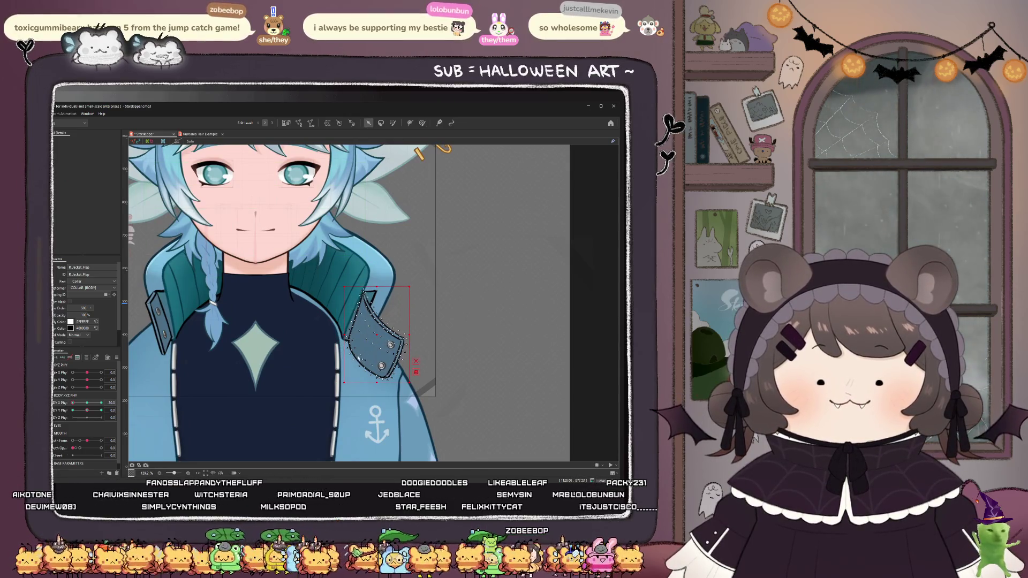
scroll(358, 358, "up", 1)
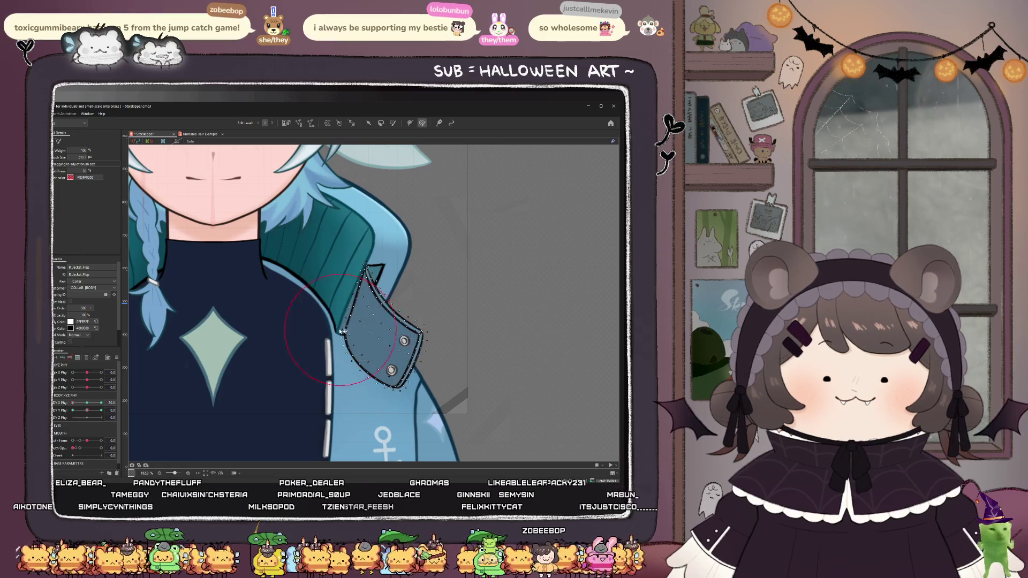
left_click_drag(343, 332, 339, 341)
scroll(337, 342, "up", 3)
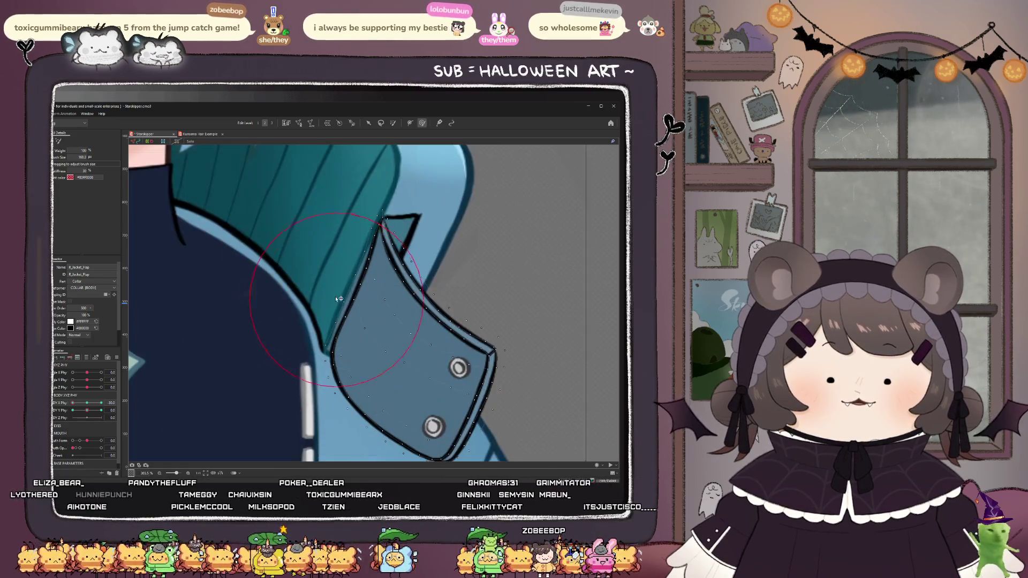
key("ctrl+z")
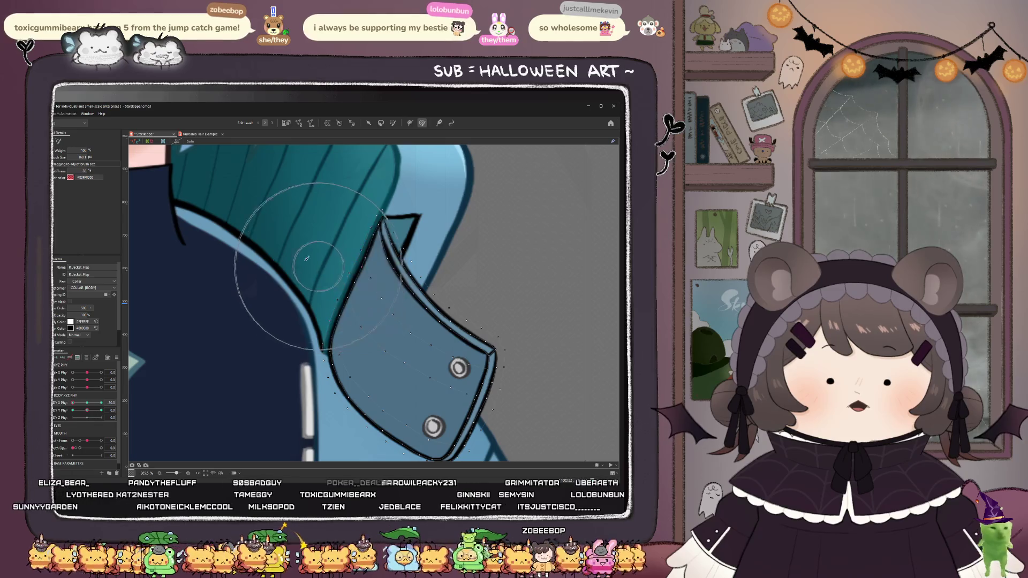
scroll(296, 262, "down", 3)
- Test the collar with body sway, nudge the flap, and shrink the brush
left_click_drag(75, 403, 87, 406)
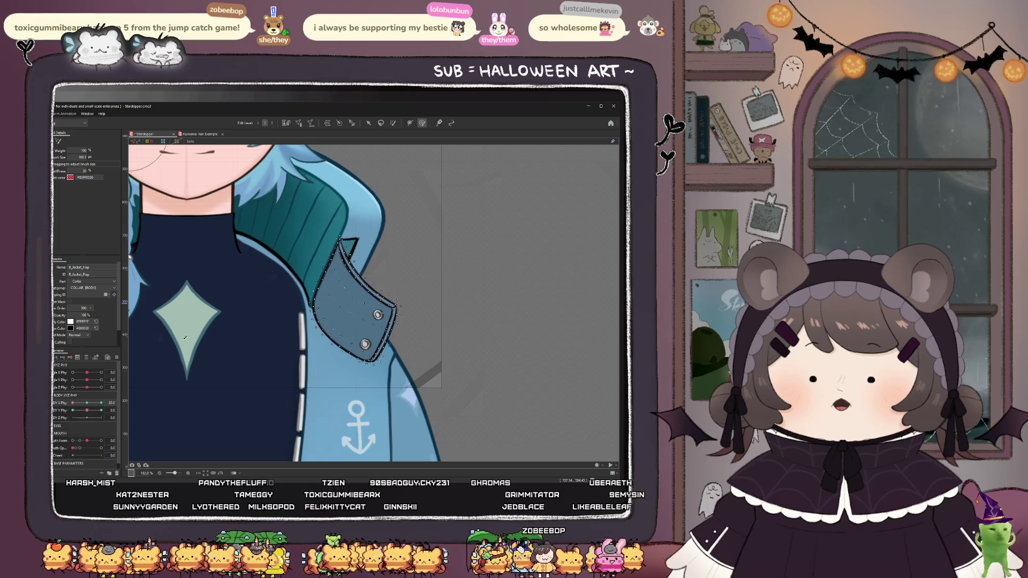
scroll(357, 322, "down", 2)
left_click_drag(373, 363, 374, 328)
scroll(388, 318, "up", 2)
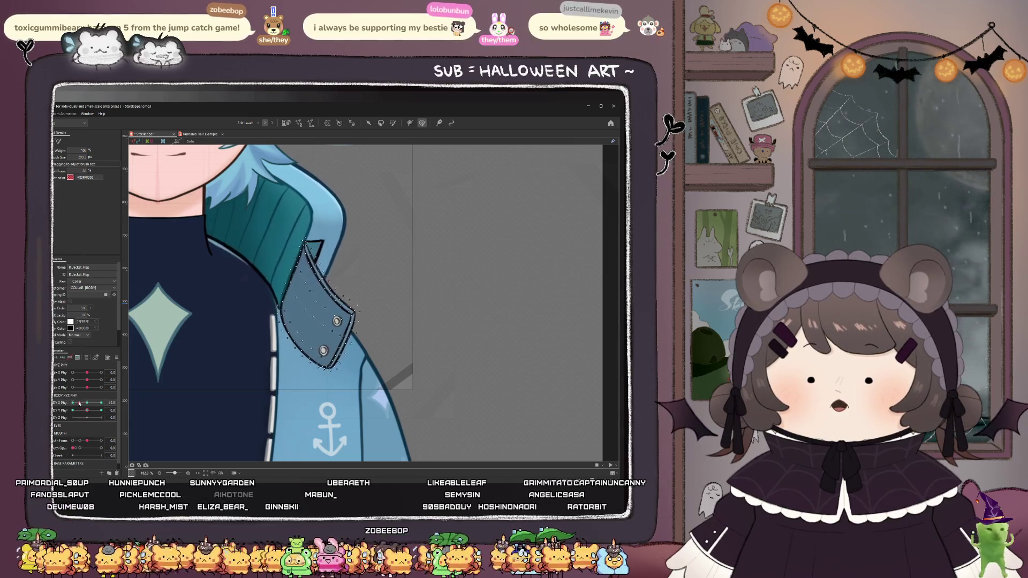
scroll(360, 330, "up", 5)
left_click_drag(360, 331, 349, 270)
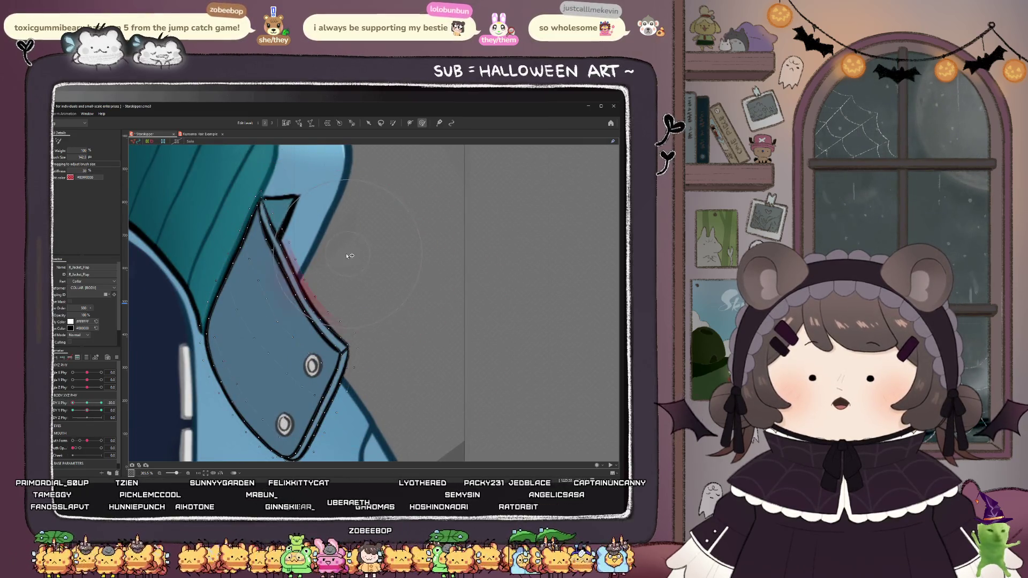
left_click_drag(262, 281, 253, 297)
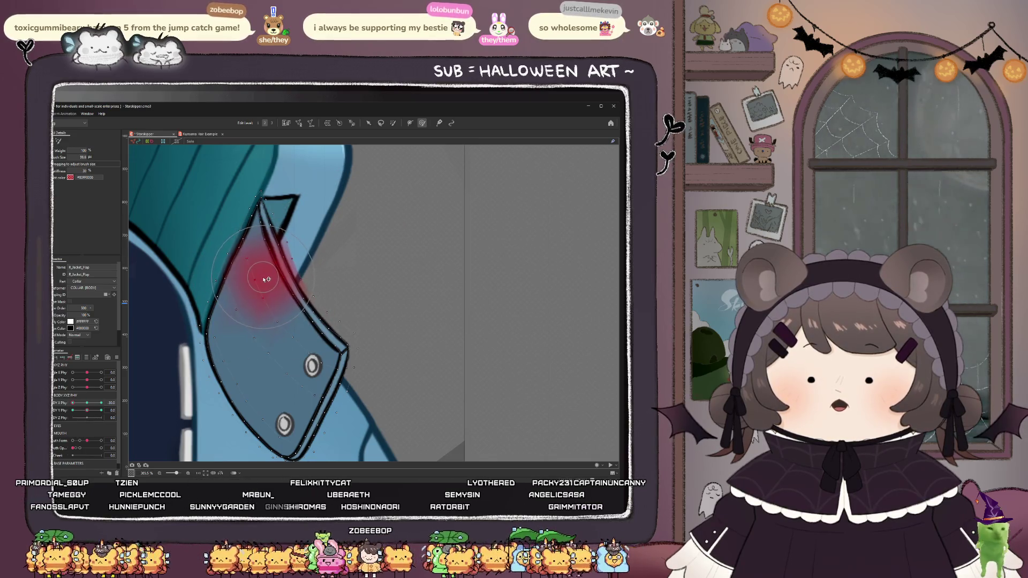
scroll(302, 273, "down", 5)
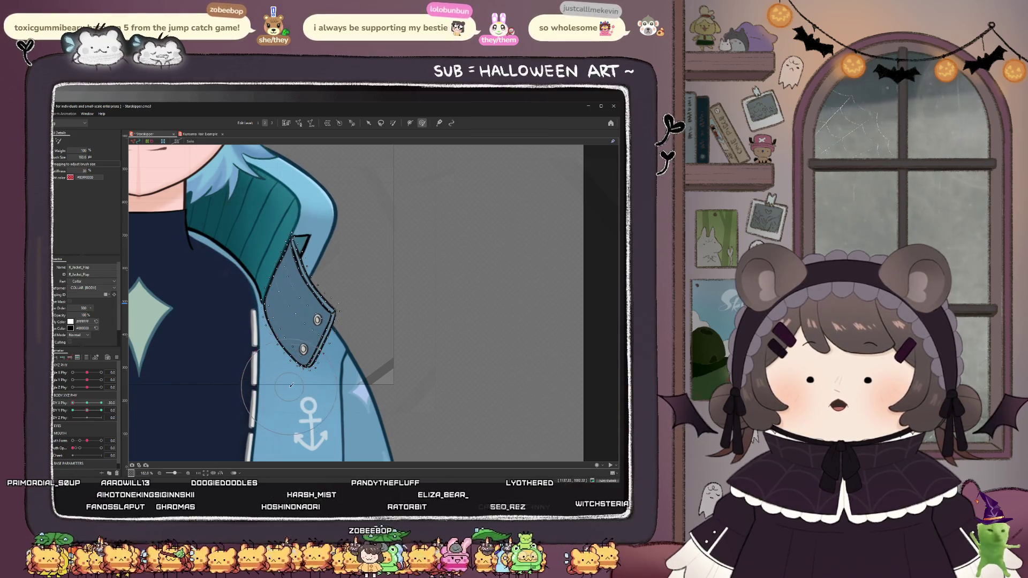
- Paint weight on the flap tip, preview its swing with Body X Phy, and resize the brush
left_click_drag(292, 385, 291, 392)
left_click_drag(109, 401, 67, 403)
left_click_drag(334, 299, 361, 420)
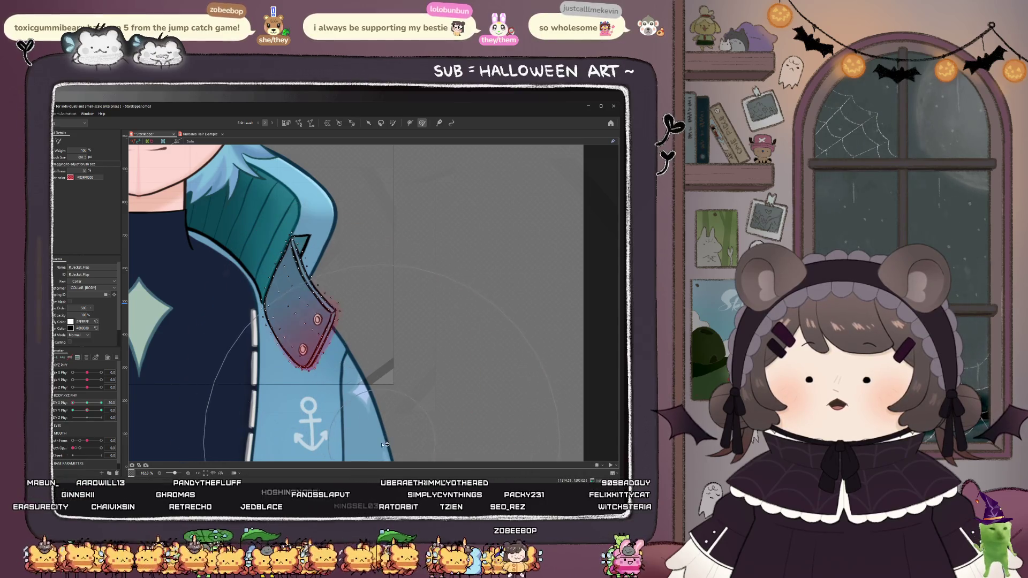
left_click(82, 413)
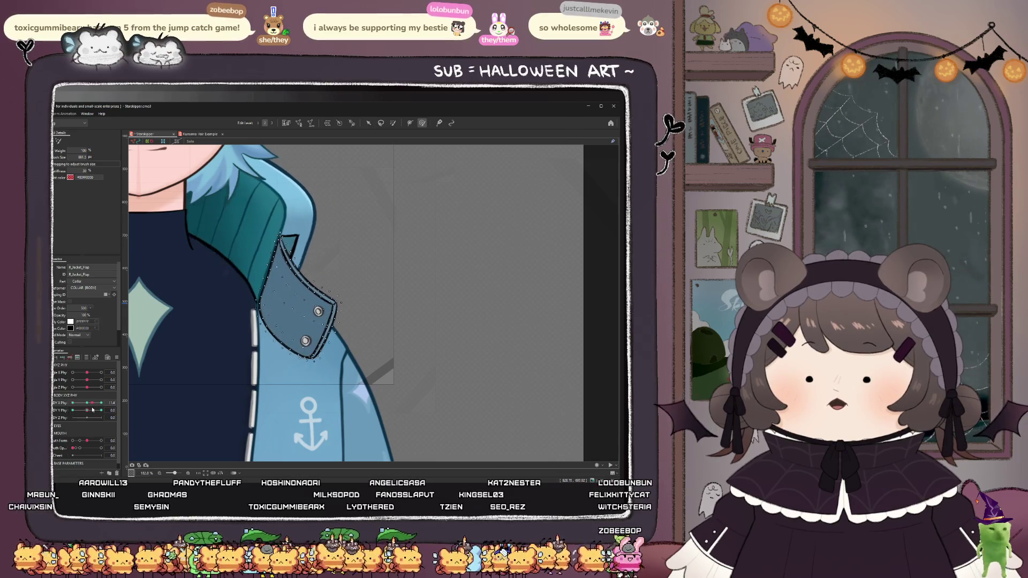
scroll(375, 268, "up", 3)
mouse_move(364, 375)
left_mouse_down()
mouse_move(325, 338)
mouse_move(318, 352)
left_mouse_up()
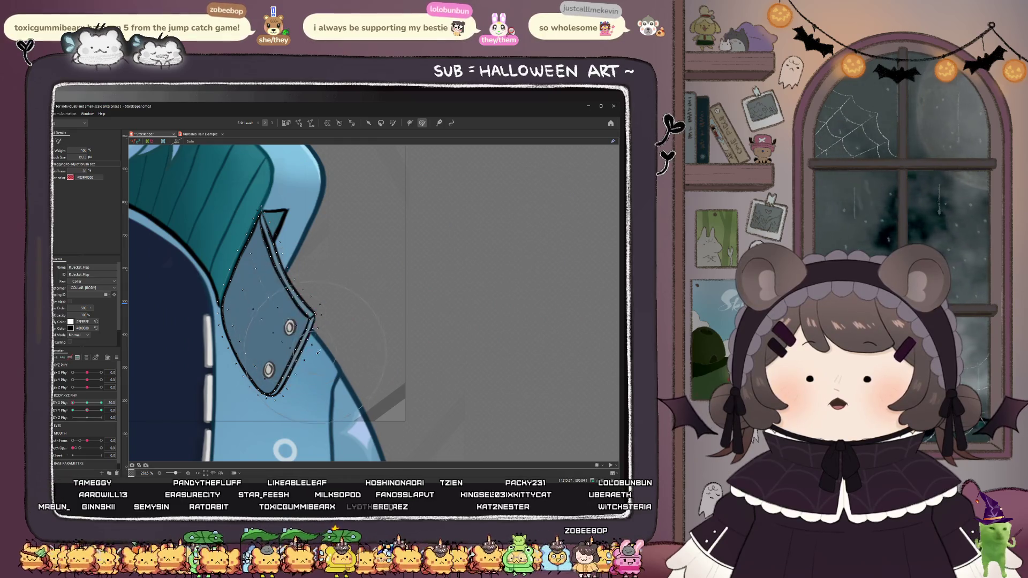
scroll(317, 352, "down", 2)
scroll(360, 311, "down", 5)
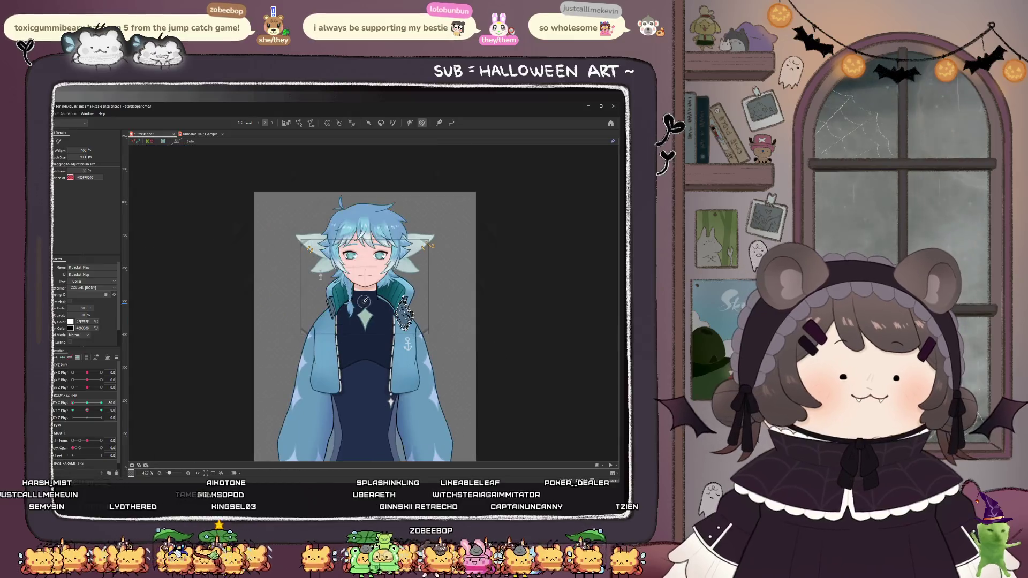
scroll(361, 310, "up", 3)
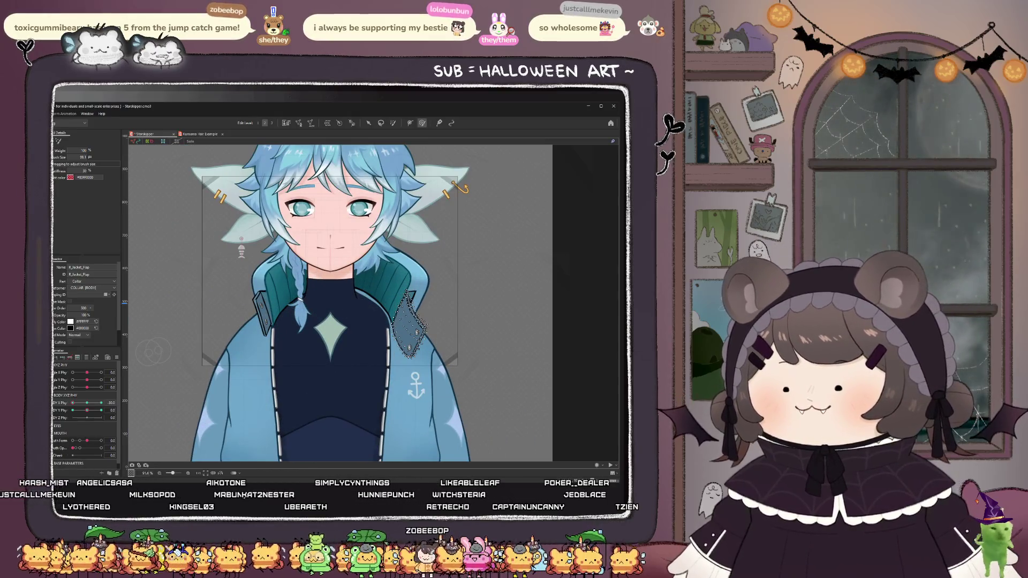
- Select L_Jacket_Flap, nudge it slightly left, and push its upper part rightward with the deform brush
left_click(261, 310)
scroll(261, 297, "up", 3)
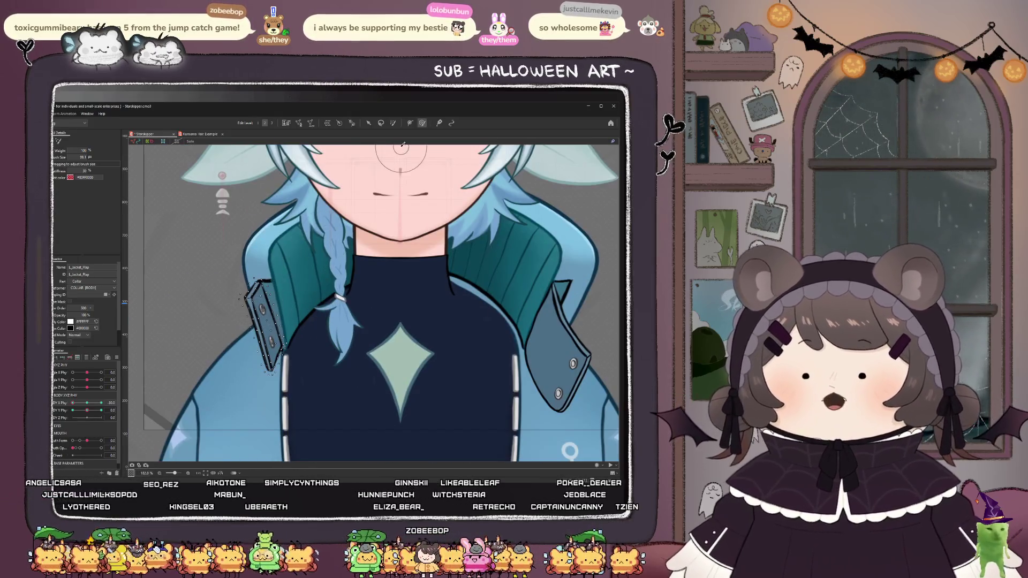
left_click(369, 123)
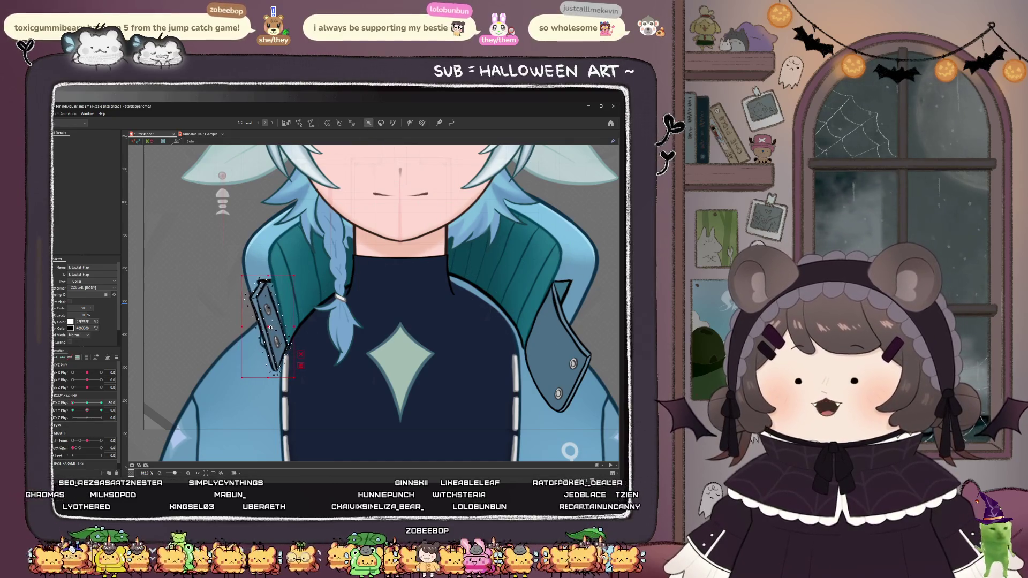
left_click_drag(270, 328, 269, 328)
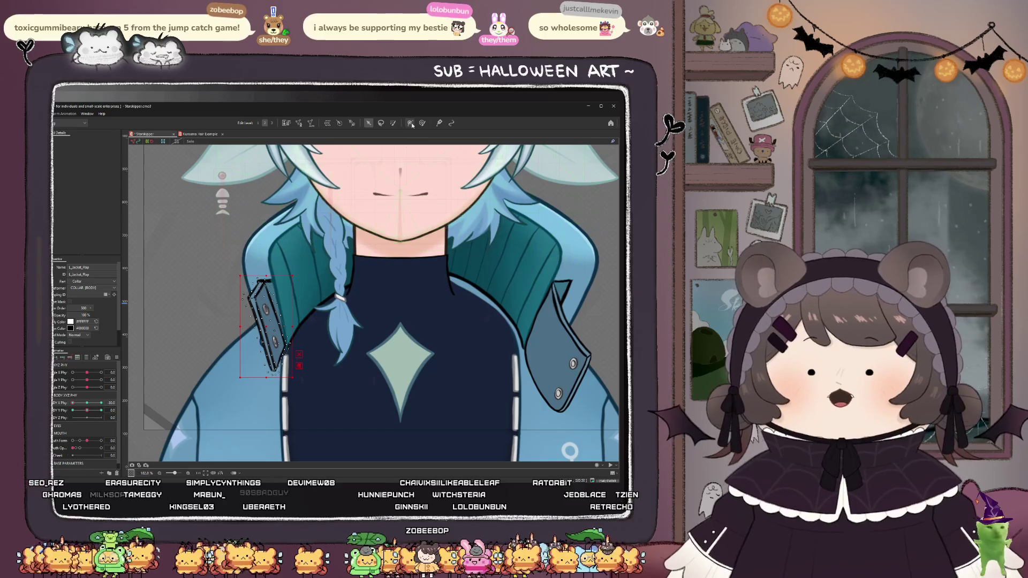
left_click(422, 123)
left_click_drag(306, 348, 311, 346)
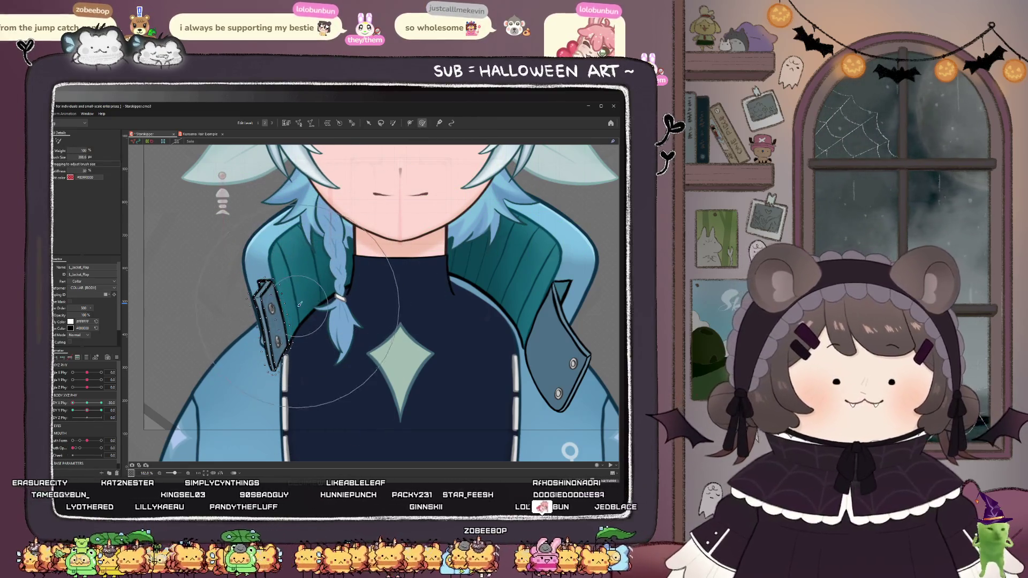
- Weight-paint the left jacket flap and its edge, then test both flaps with body sway
scroll(300, 241, "up", 5)
scroll(313, 216, "down", 2)
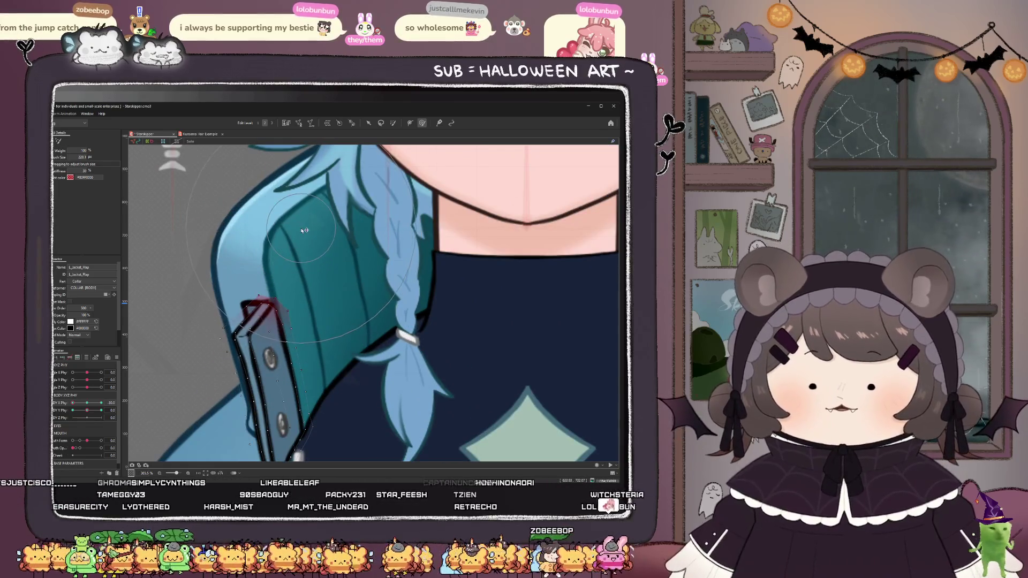
scroll(331, 340, "up", 2)
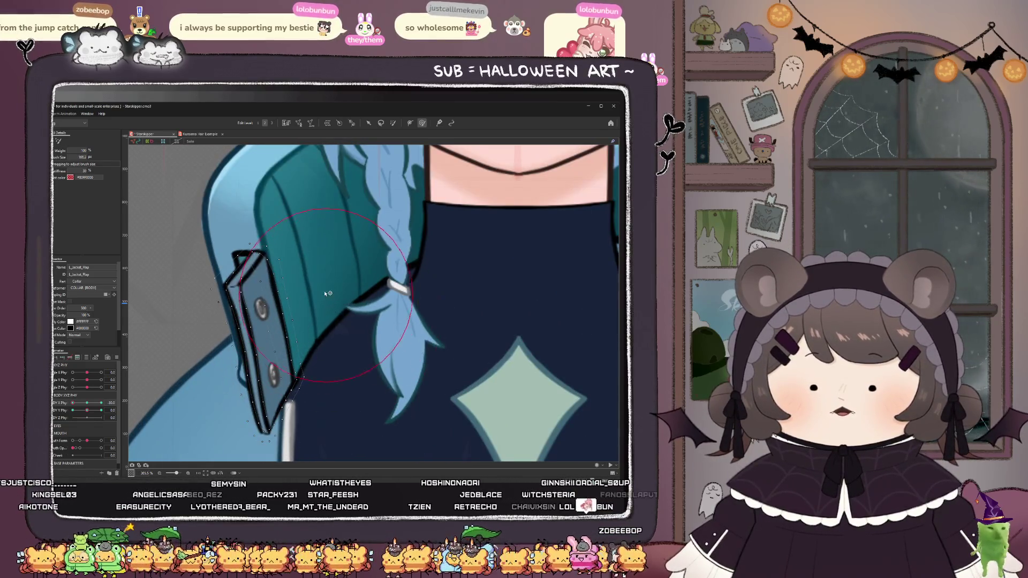
left_click_drag(329, 295, 329, 297)
scroll(315, 275, "down", 2)
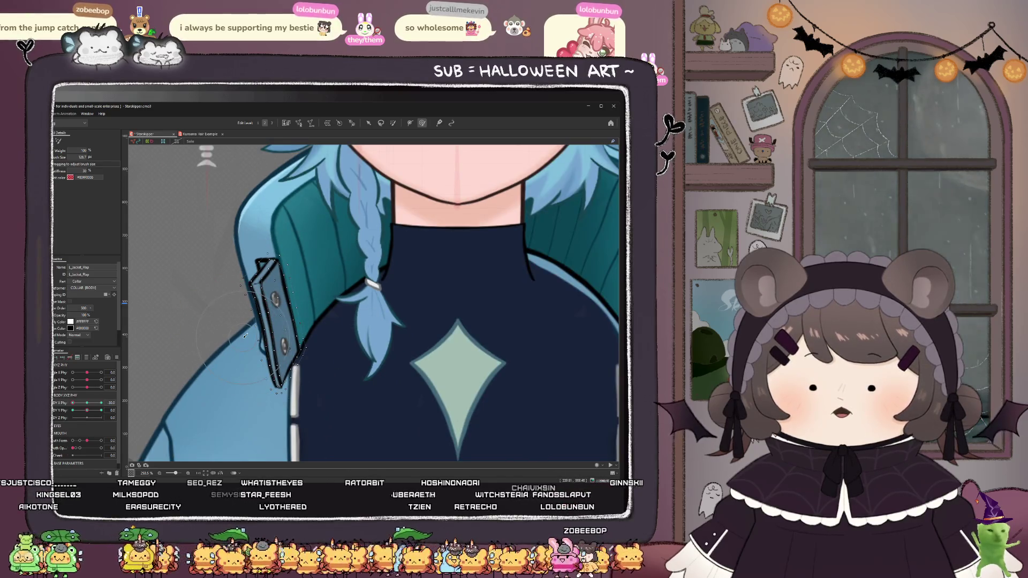
scroll(261, 335, "up", 2)
left_click_drag(261, 328, 250, 348)
scroll(250, 323, "down", 3)
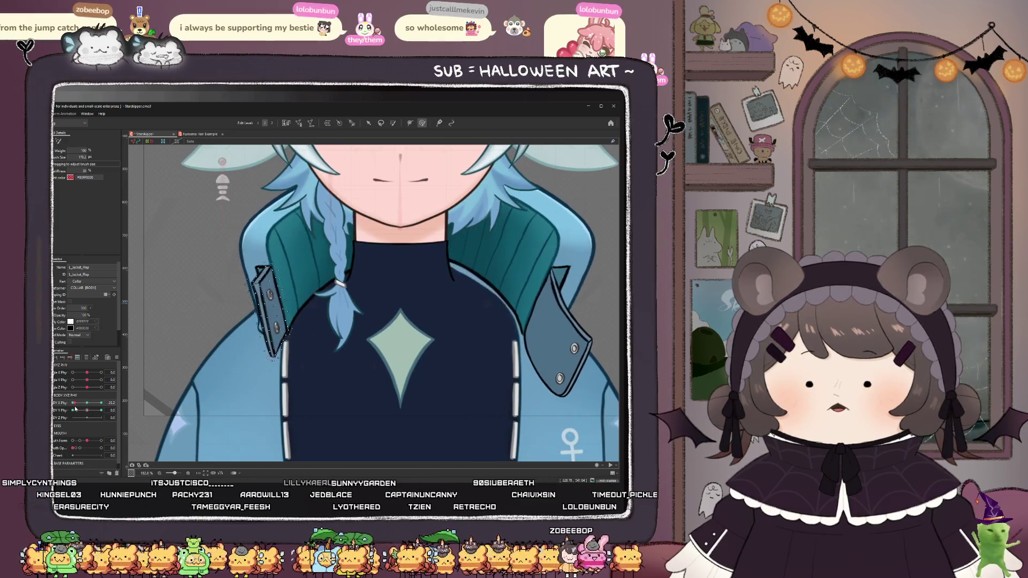
mouse_move(73, 406)
left_mouse_down()
mouse_move(89, 410)
mouse_move(65, 399)
left_mouse_up()
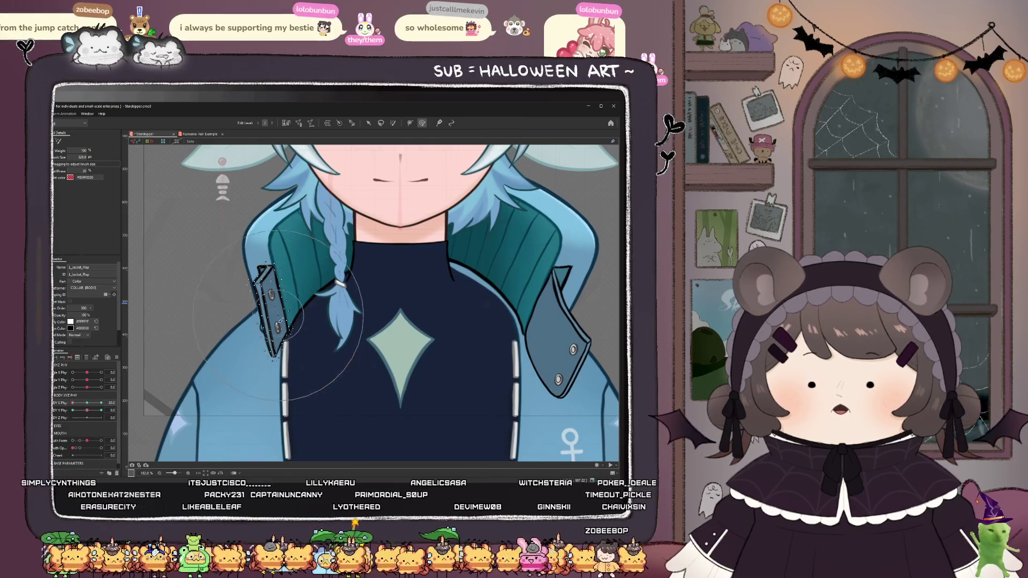
- Lasso the left flap's edge mesh points and reshape that edge down and left
scroll(276, 288, "up", 2)
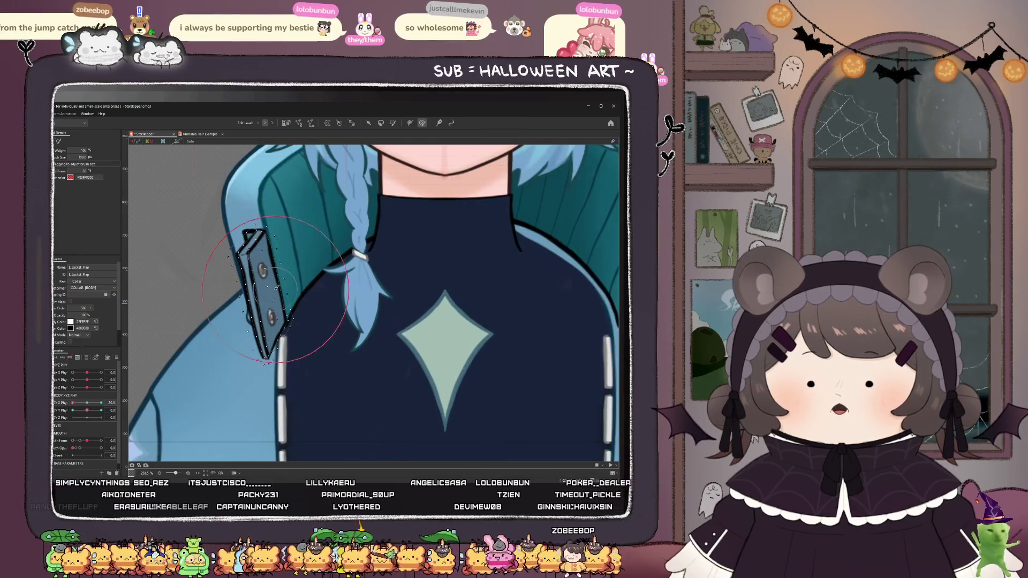
left_click(368, 123)
scroll(248, 275, "up", 4)
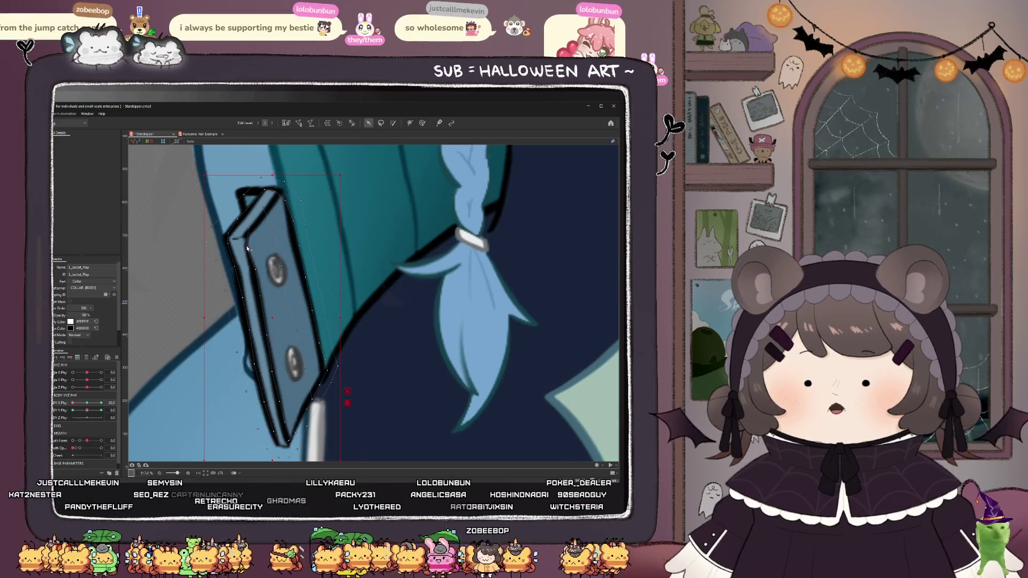
left_click(409, 124)
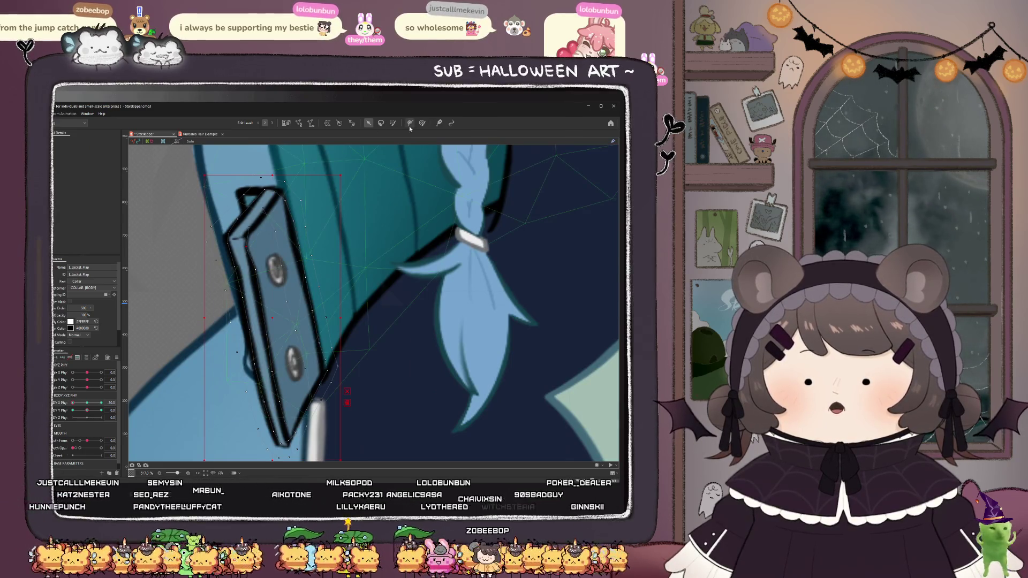
left_click(381, 123)
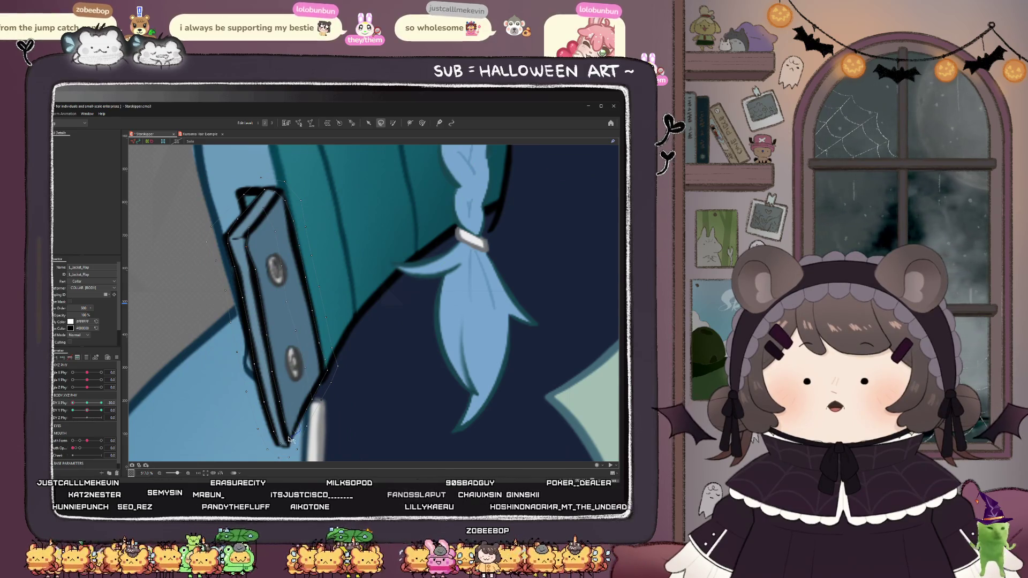
mouse_move(256, 332)
left_mouse_down()
mouse_move(246, 254)
mouse_move(278, 363)
left_mouse_up()
left_click_drag(289, 419, 290, 423)
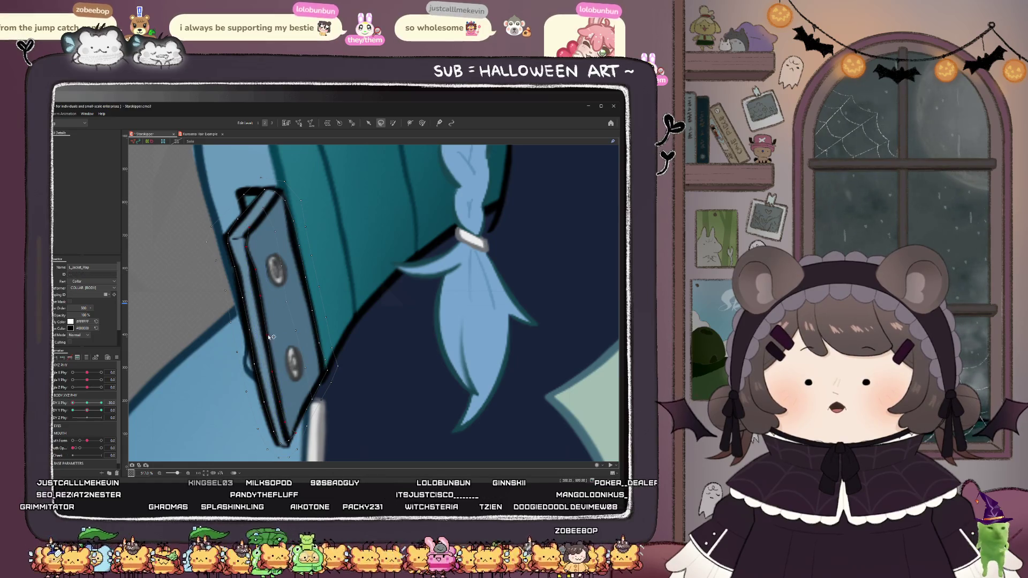
left_click_drag(272, 337, 263, 341)
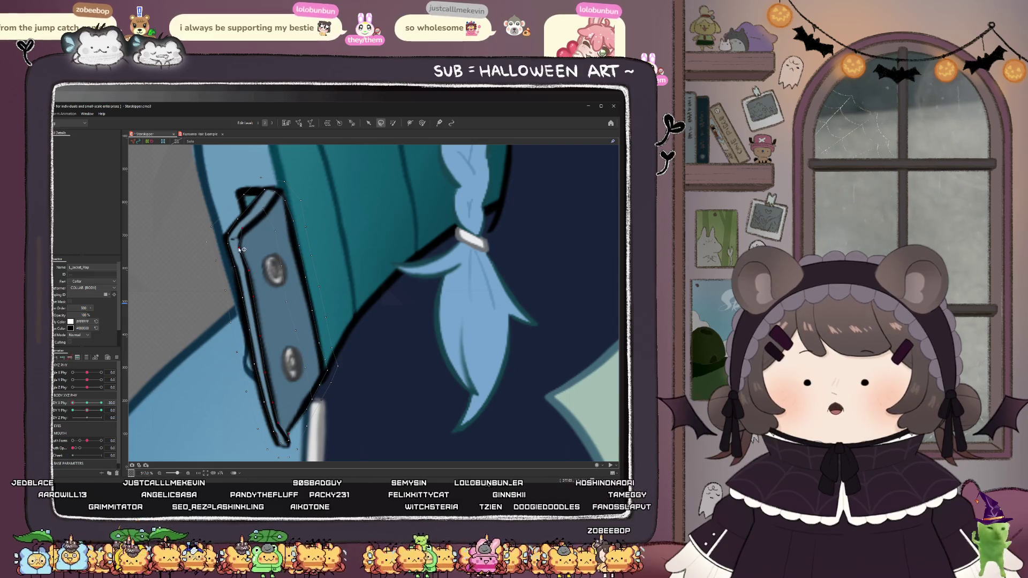
- Reselect L_Jacket_Flap and drag BODY X Phy to preview the flap's tilt
left_click(190, 257)
left_click(241, 250)
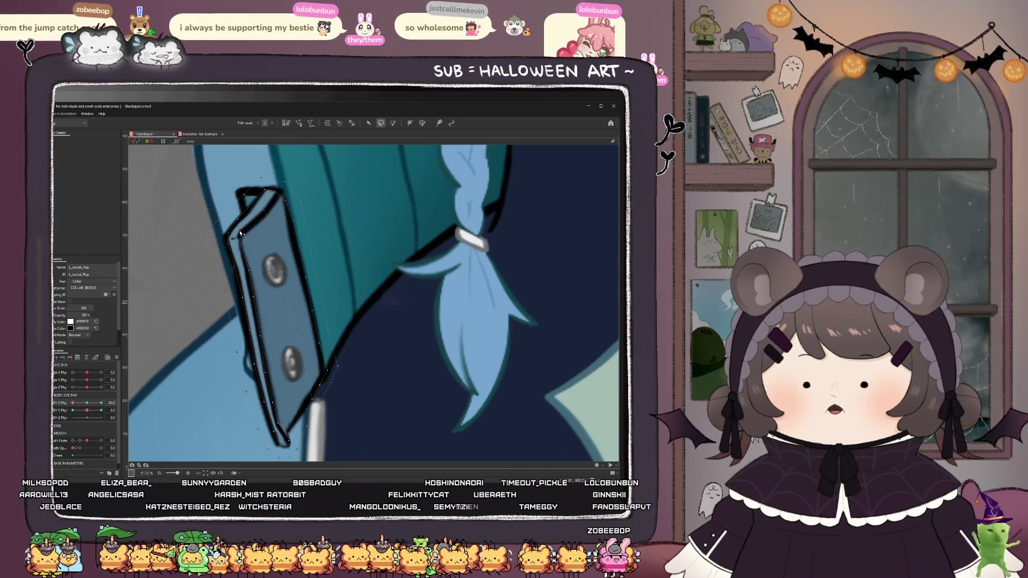
scroll(240, 231, "down", 5)
scroll(265, 314, "up", 5)
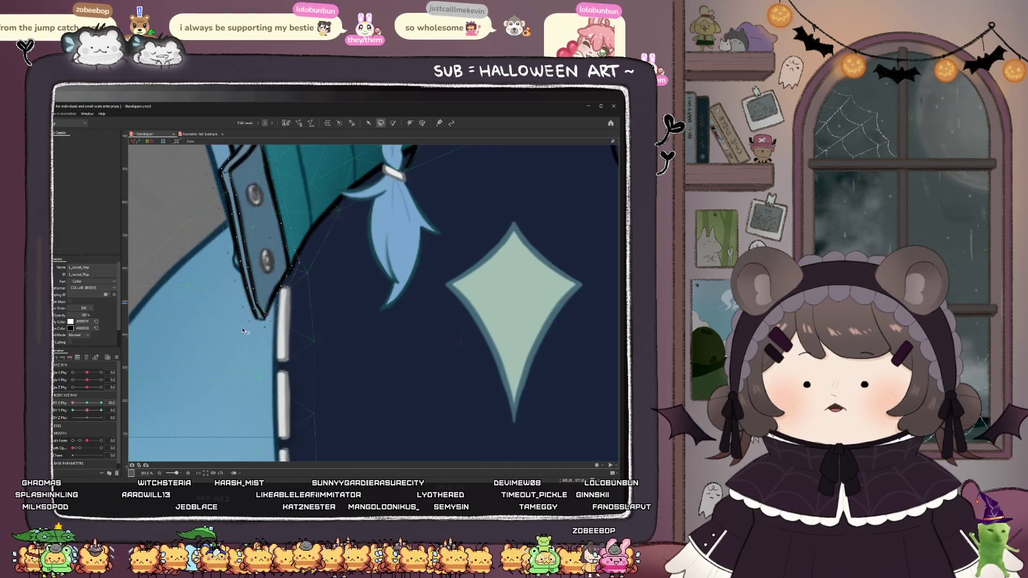
scroll(275, 316, "down", 2)
left_click_drag(73, 403, 102, 403)
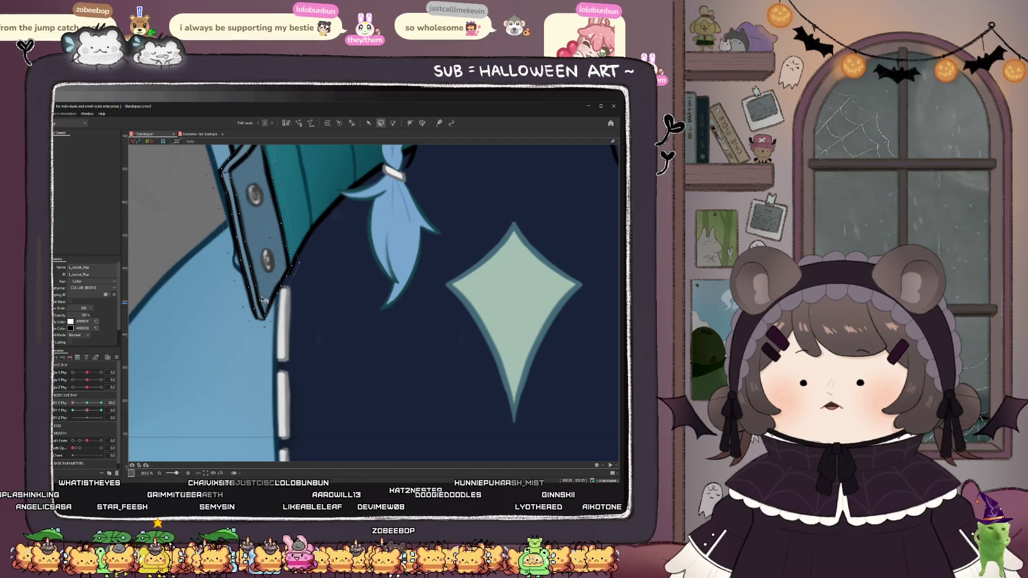
scroll(264, 301, "down", 5)
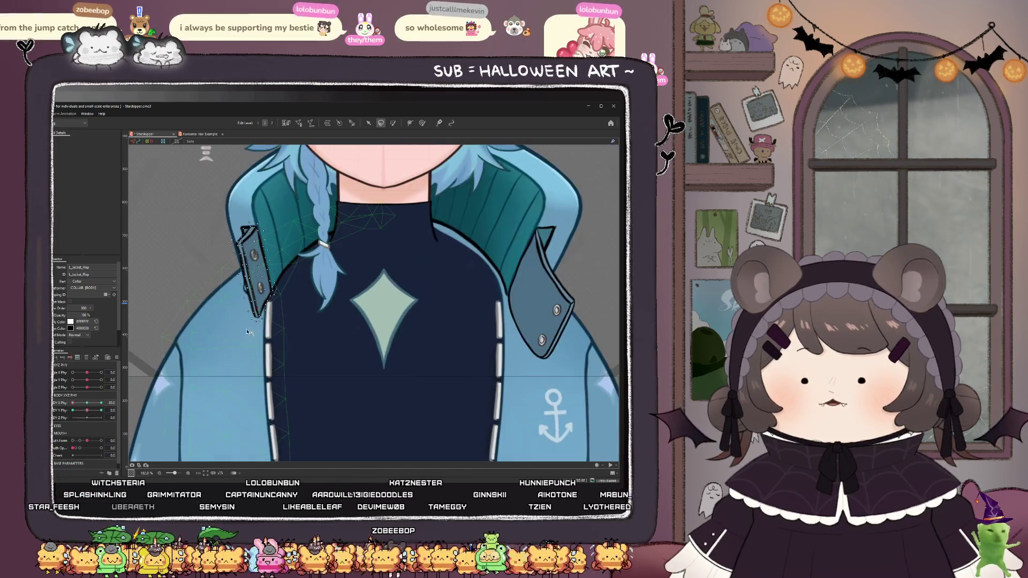
mouse_move(101, 403)
left_mouse_down()
mouse_move(73, 406)
mouse_move(102, 403)
left_mouse_up()
- Swing BODY X Phy to preview the flaps, then select all meshes and set BODY X Phy to -30
scroll(313, 317, "down", 5)
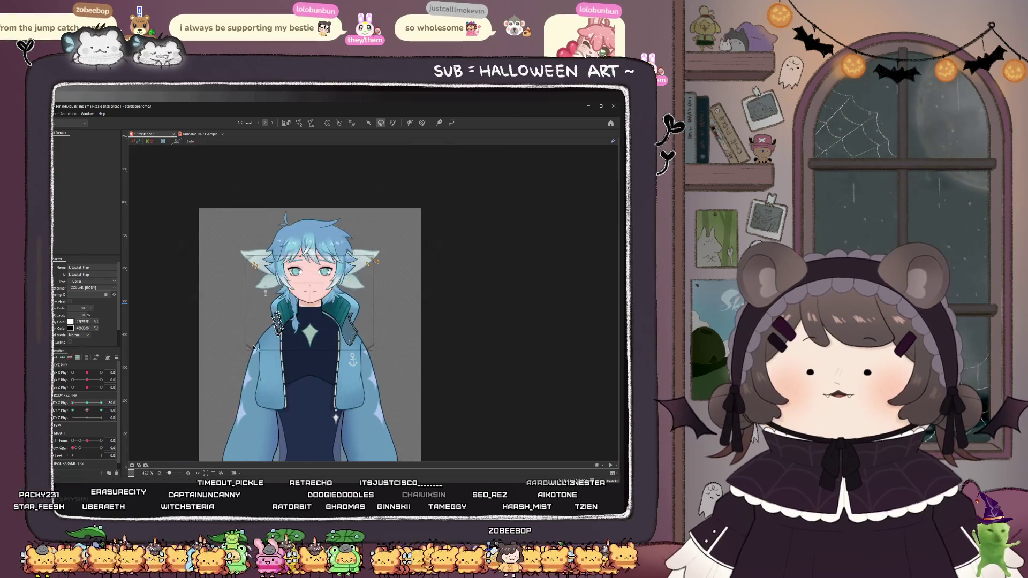
scroll(314, 317, "up", 1)
left_click_drag(76, 407, 95, 405)
key("ctrl+a")
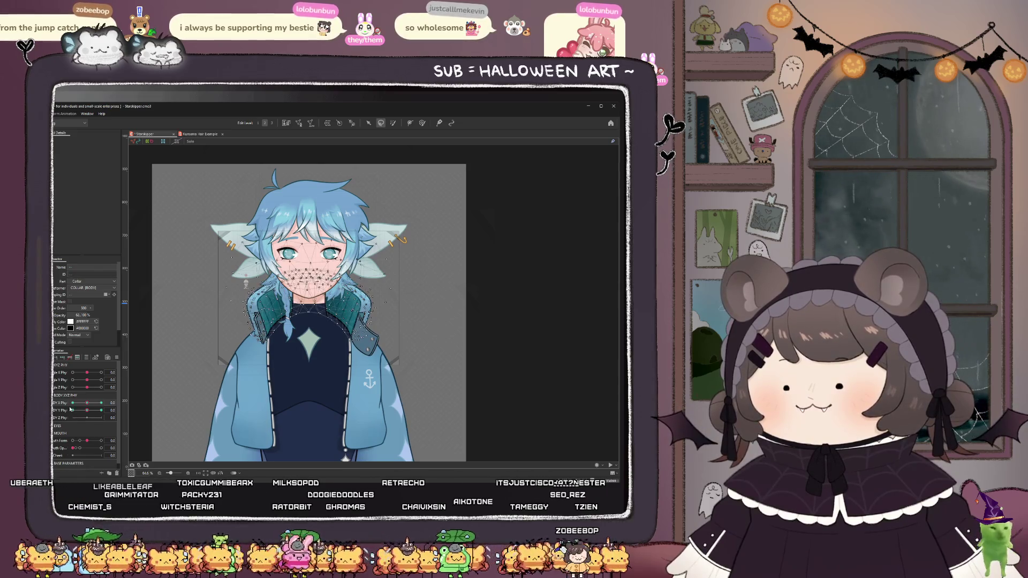
type("-30")
key("Return")
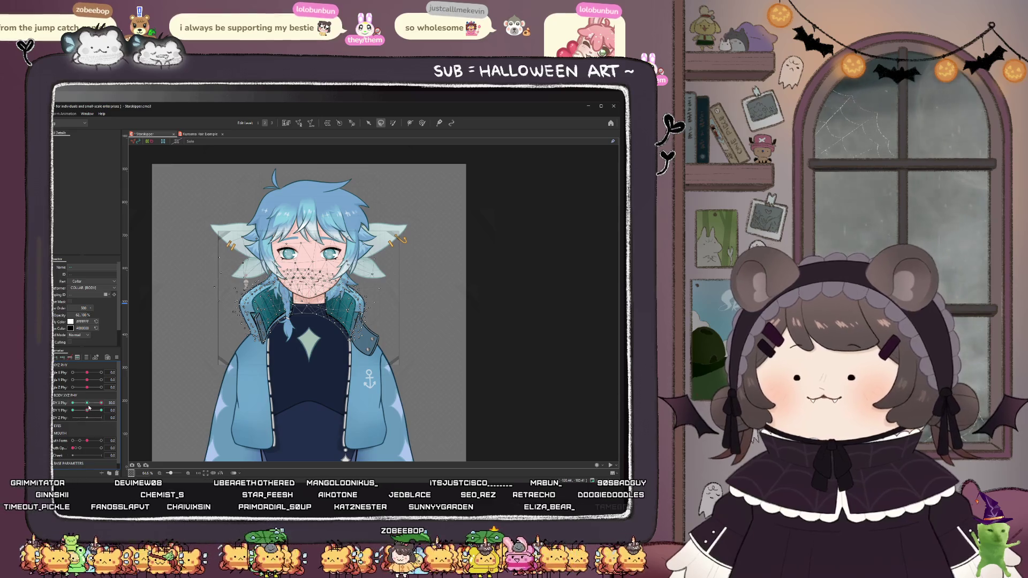
- Select R_Jacket_Flap on the canvas
left_click(370, 342)
scroll(358, 306, "up", 2)
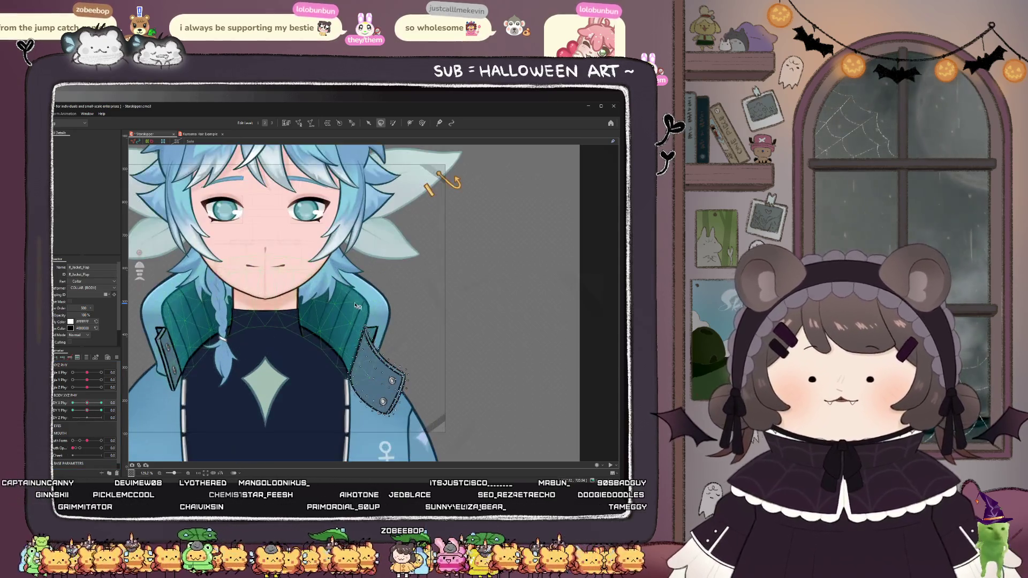
scroll(375, 320, "down", 3)
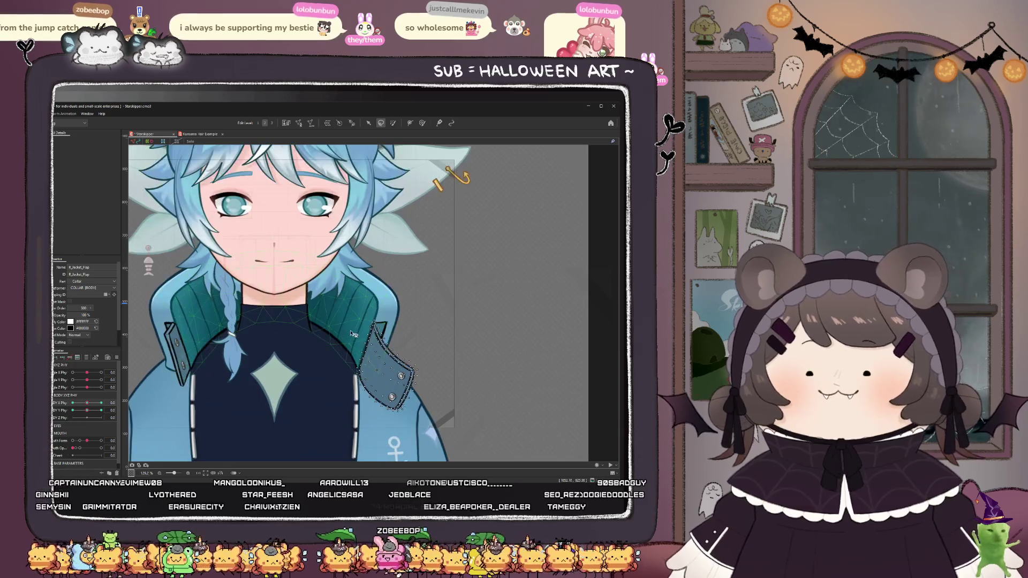
- Lean the body fully to one side with BODY X Phy to inspect the right flap
scroll(313, 277, "up", 1)
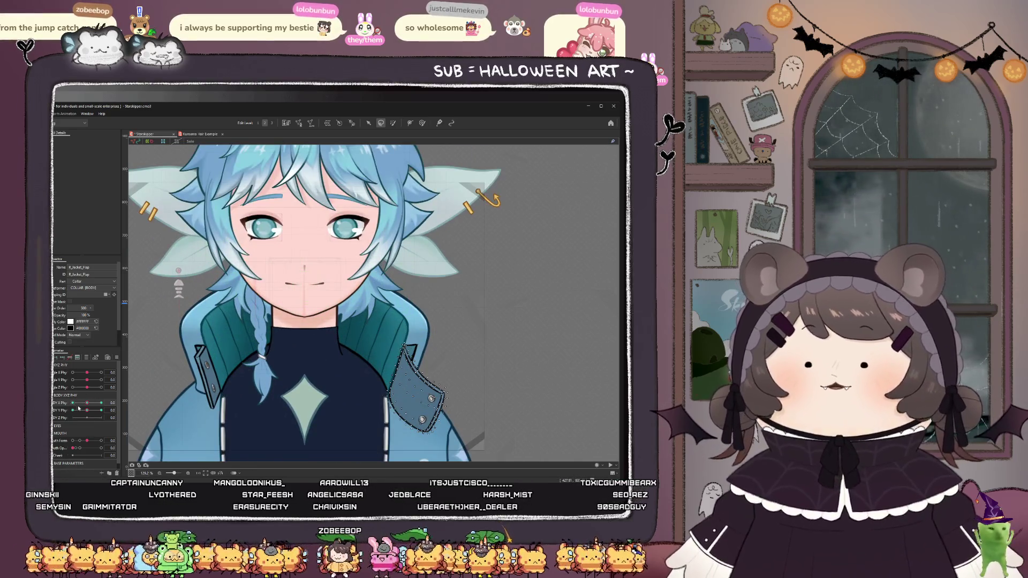
left_click_drag(87, 403, 101, 403)
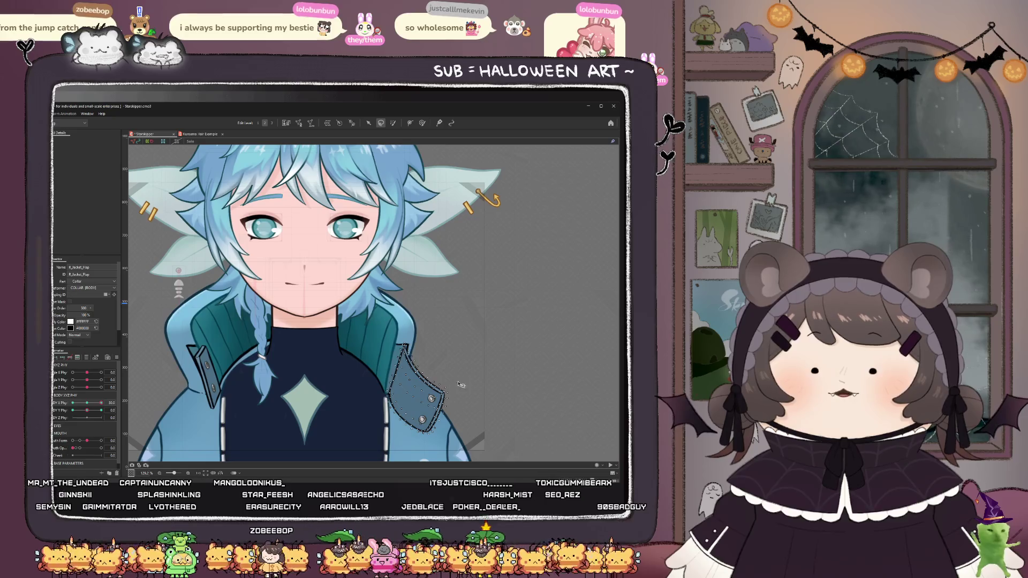
scroll(374, 322, "down", 2)
scroll(396, 343, "up", 2)
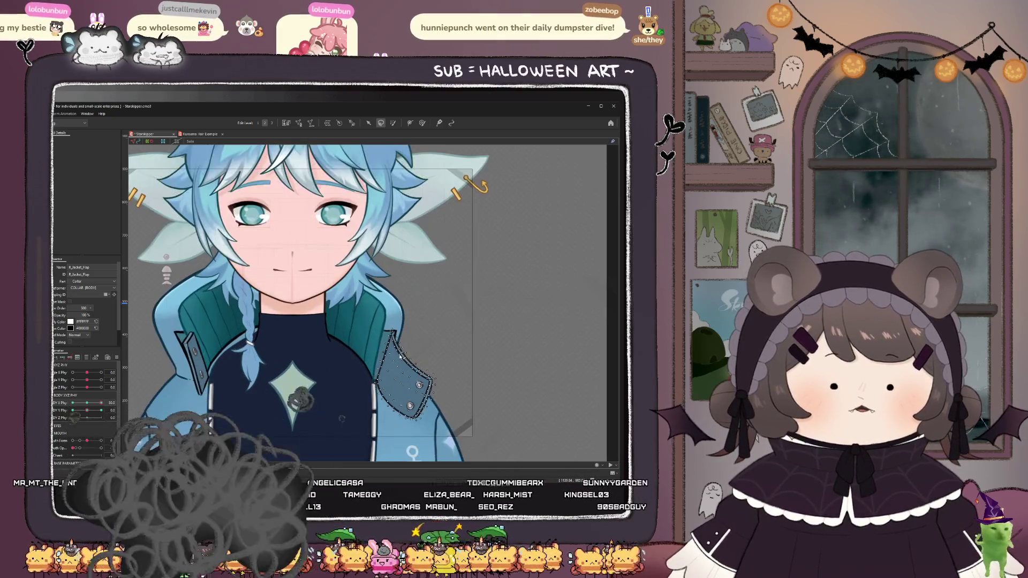
- Weight-paint the top of R_Jacket_Flap, undoing the stray stroke along its left edge
left_click(422, 122)
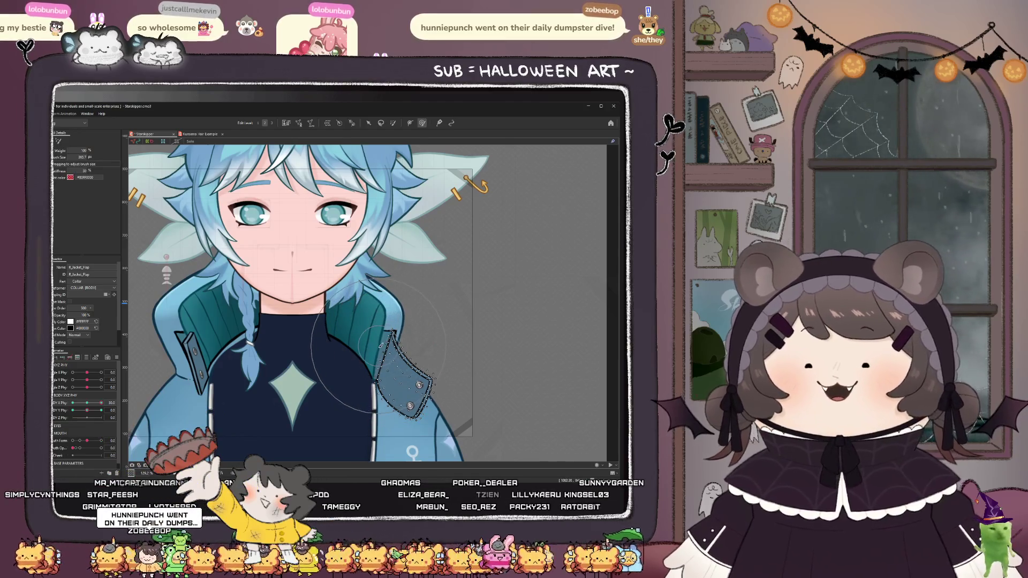
scroll(380, 344, "up", 2)
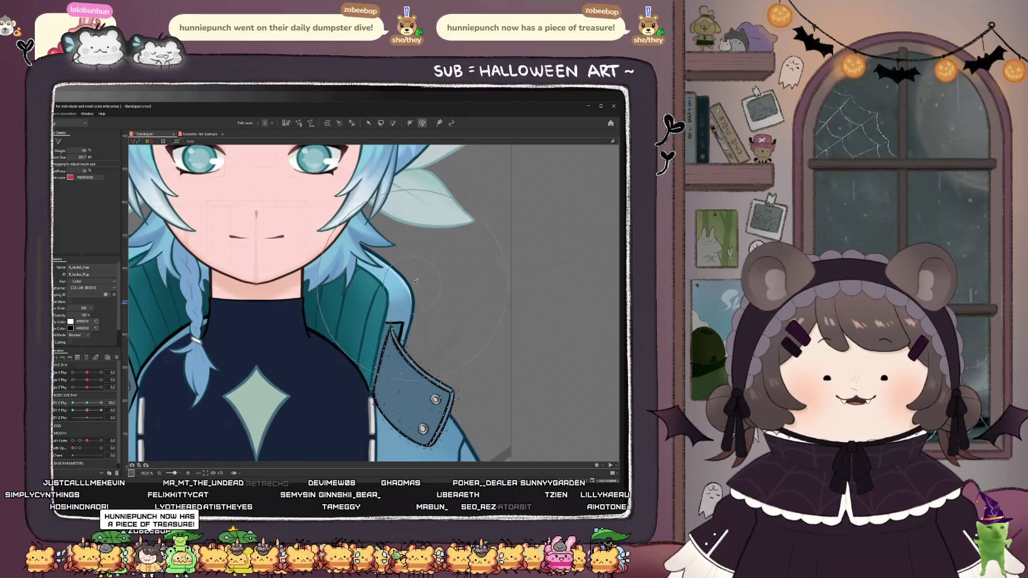
left_click(415, 282)
scroll(409, 277, "down", 1)
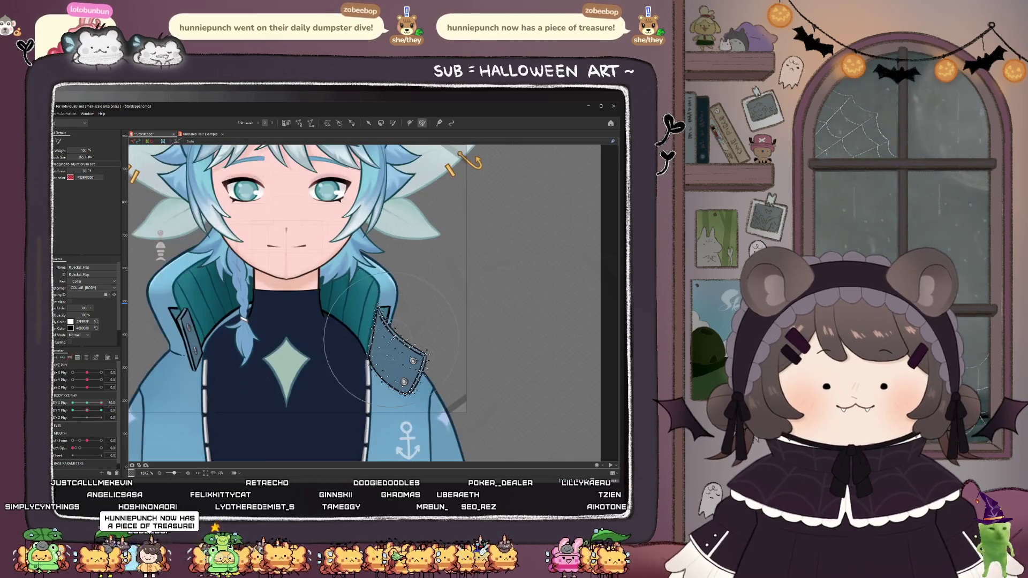
scroll(320, 352, "up", 3)
left_click_drag(321, 352, 332, 328)
key("ctrl+z")
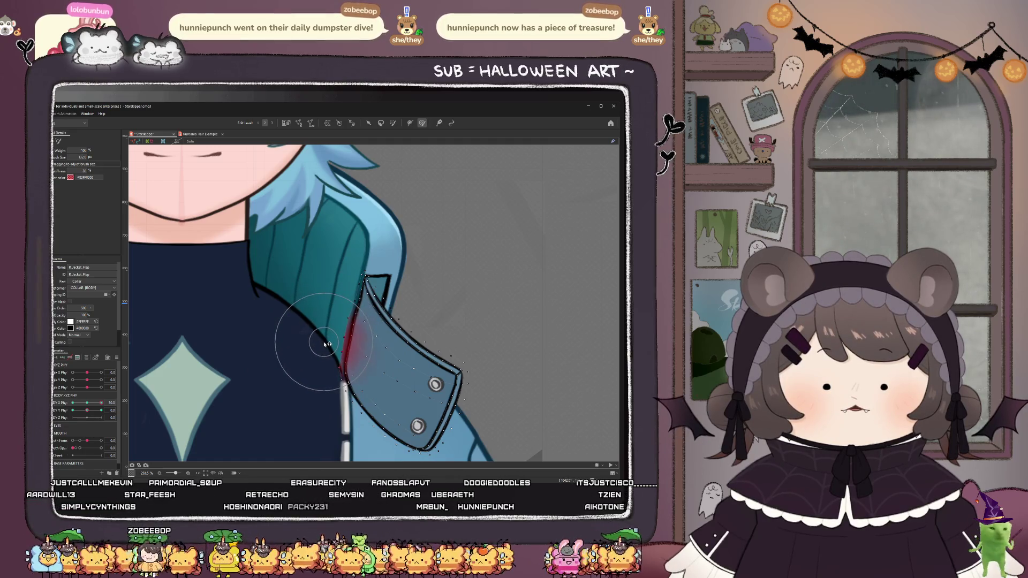
- Enlarge the weight brush, lean BODY X Phy back to test, and select L_Jacket_Flap
scroll(324, 345, "down", 3)
mouse_move(376, 288)
left_mouse_down()
mouse_move(419, 384)
mouse_move(450, 362)
left_mouse_up()
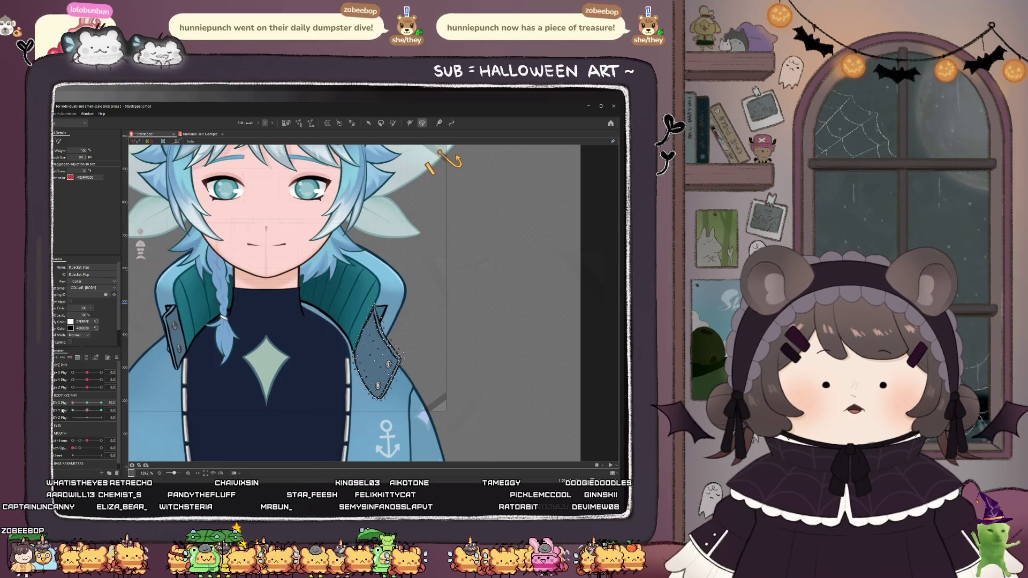
left_click_drag(100, 403, 88, 403)
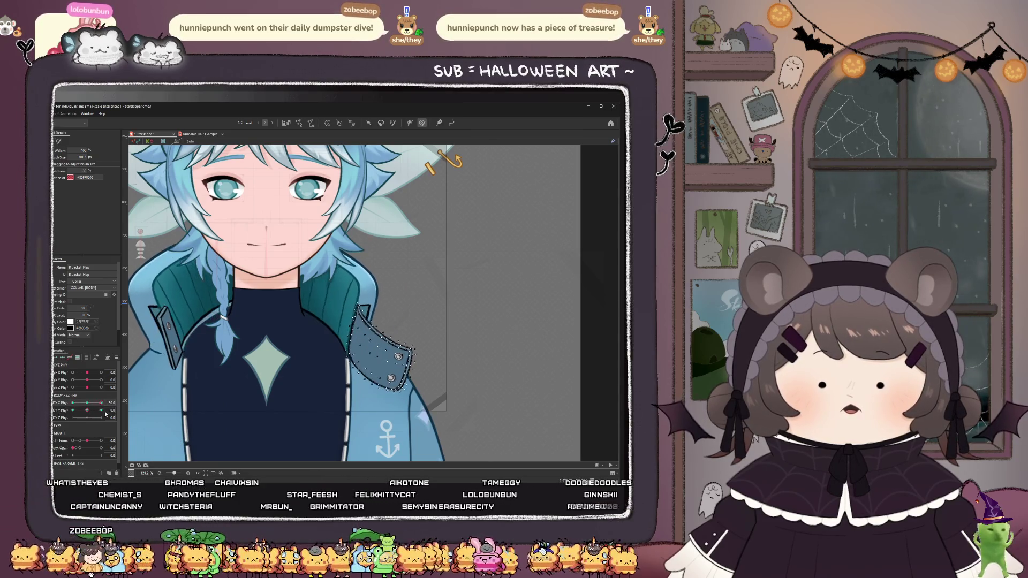
left_click(167, 335)
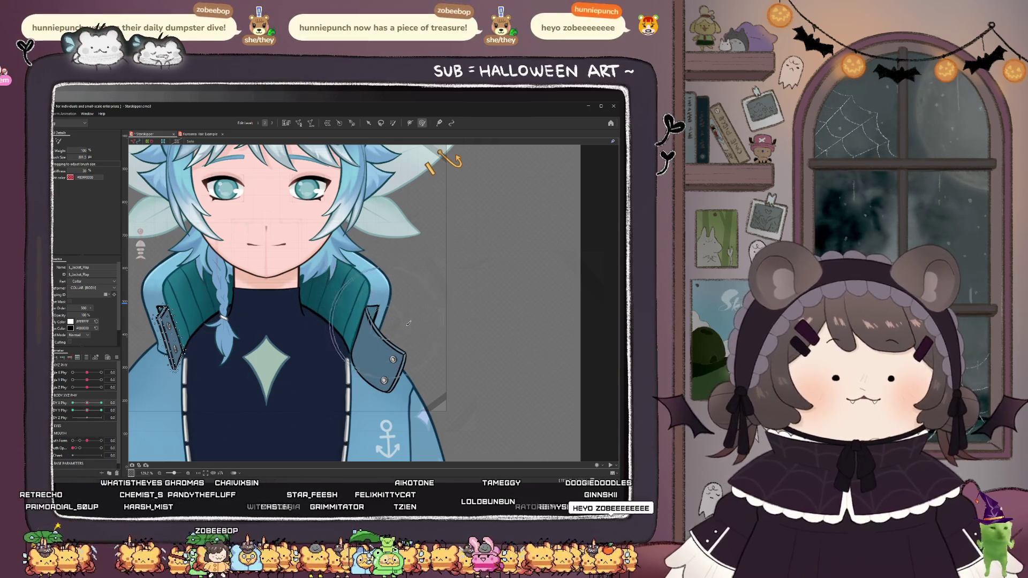
- Shrink the brush and weight-paint the left flap's jacket edge, checking it with BODY X Phy
scroll(405, 323, "down", 3)
scroll(353, 300, "up", 4)
left_click_drag(87, 403, 102, 402)
scroll(215, 300, "up", 2)
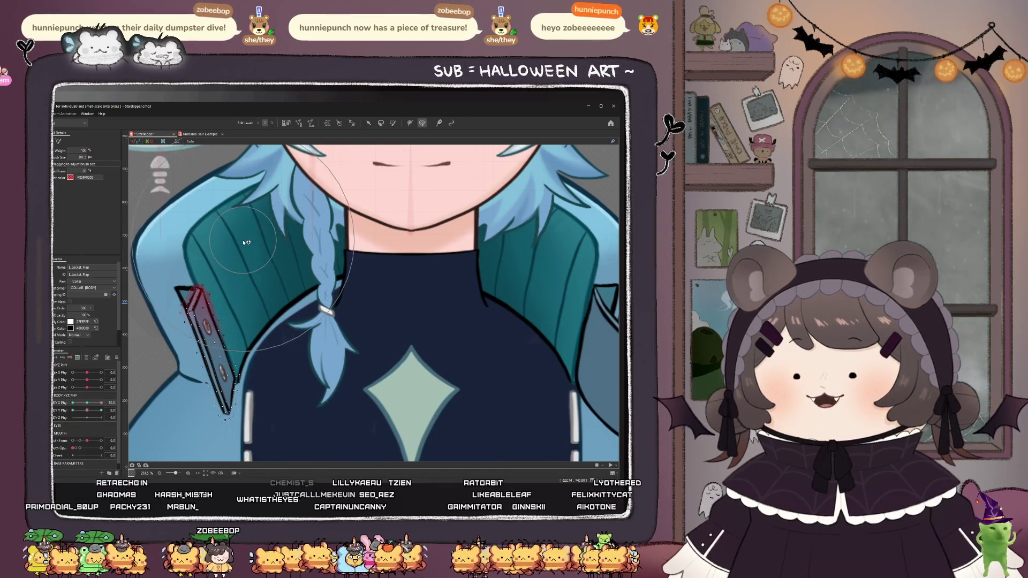
left_click_drag(241, 242, 242, 318)
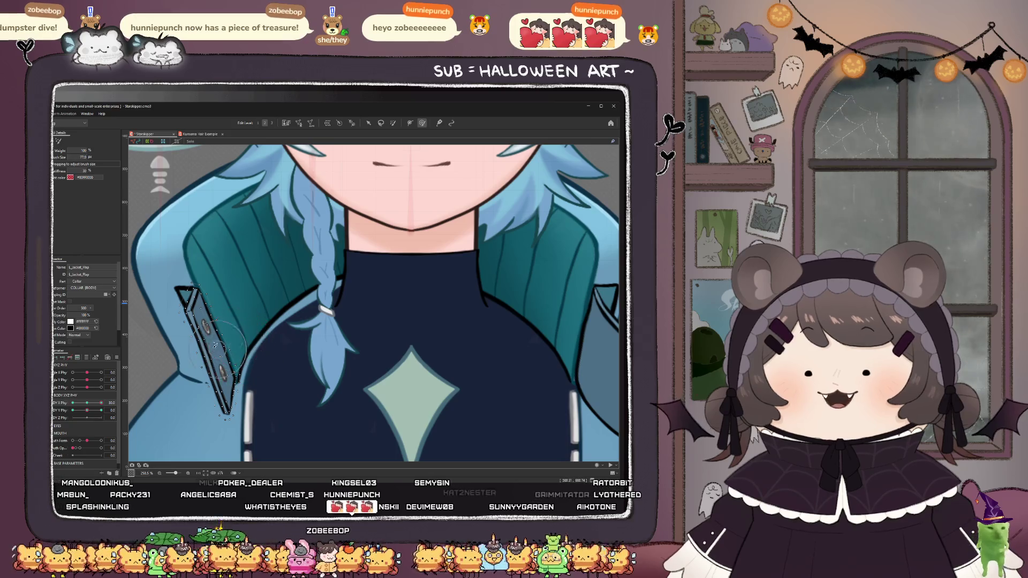
scroll(218, 347, "up", 5)
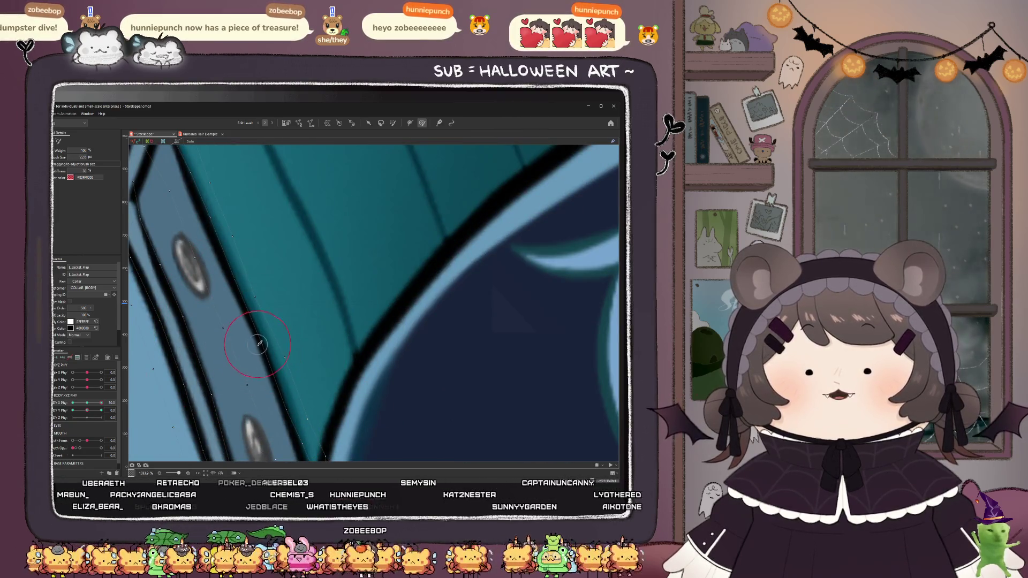
left_click_drag(268, 370, 260, 348)
scroll(287, 314, "down", 3)
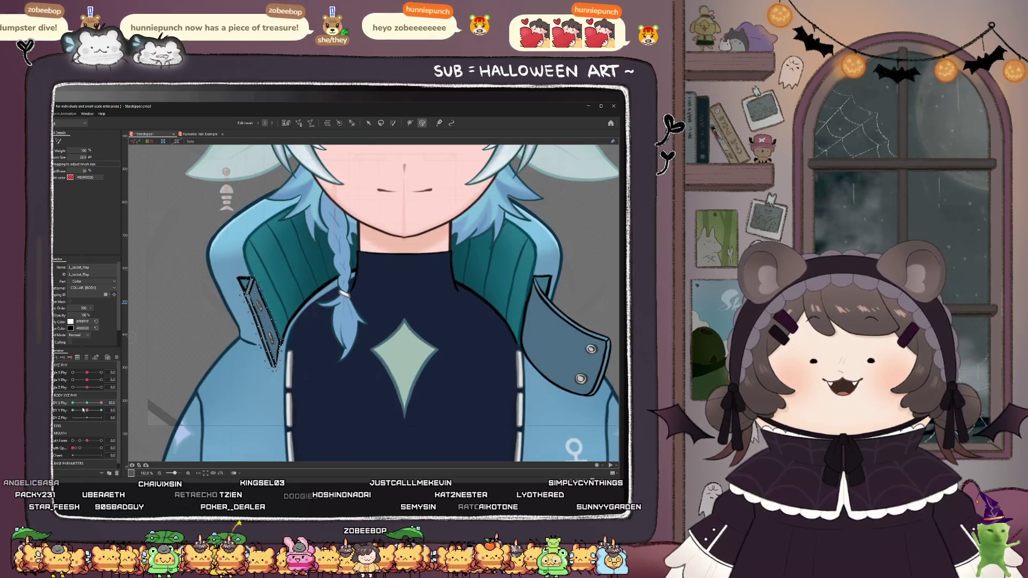
mouse_move(101, 402)
left_mouse_down()
mouse_move(81, 404)
mouse_move(124, 406)
left_mouse_up()
- Lasso the left flap's edge points, shift them slightly down-left, and recheck with body sway
scroll(256, 288, "up", 5)
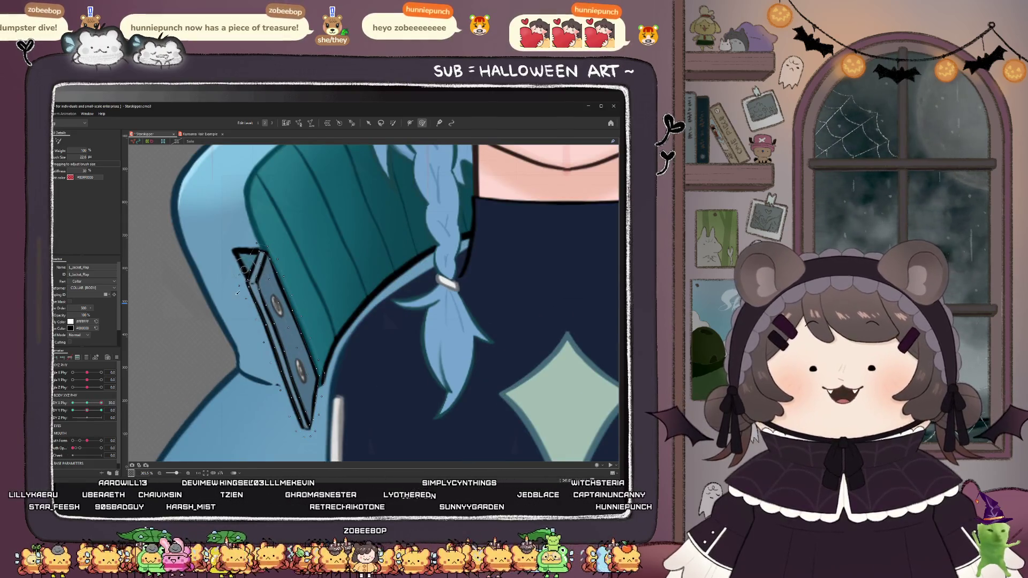
left_click(381, 122)
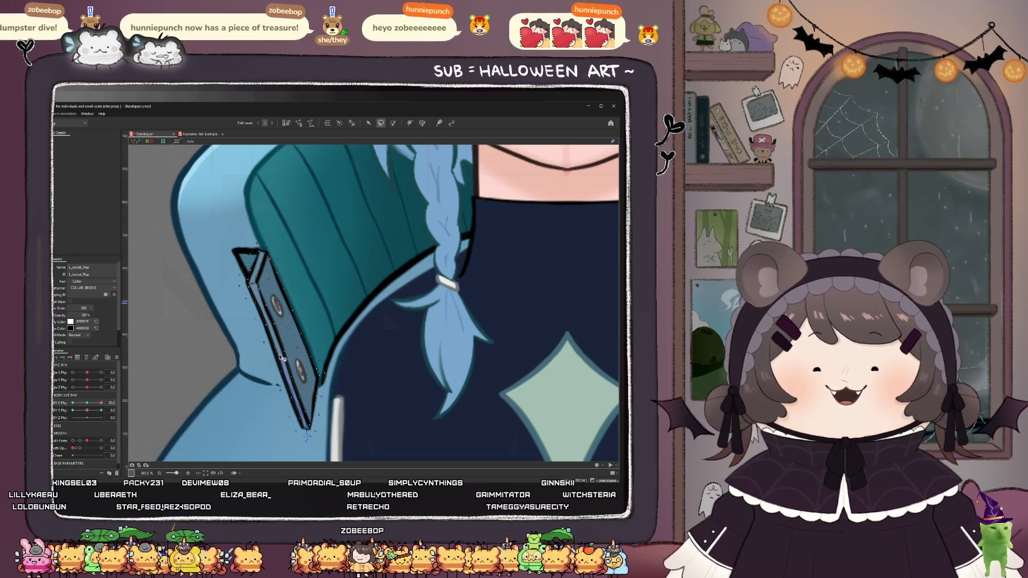
mouse_move(252, 275)
left_mouse_down()
mouse_move(217, 308)
mouse_move(236, 375)
mouse_move(288, 445)
left_mouse_up()
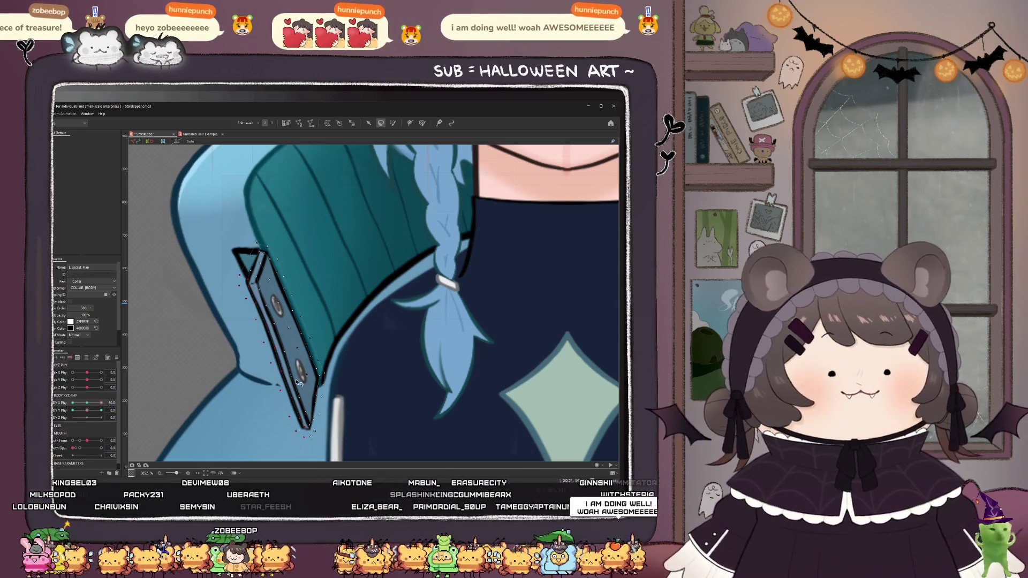
left_click_drag(266, 346, 264, 349)
scroll(263, 349, "down", 3)
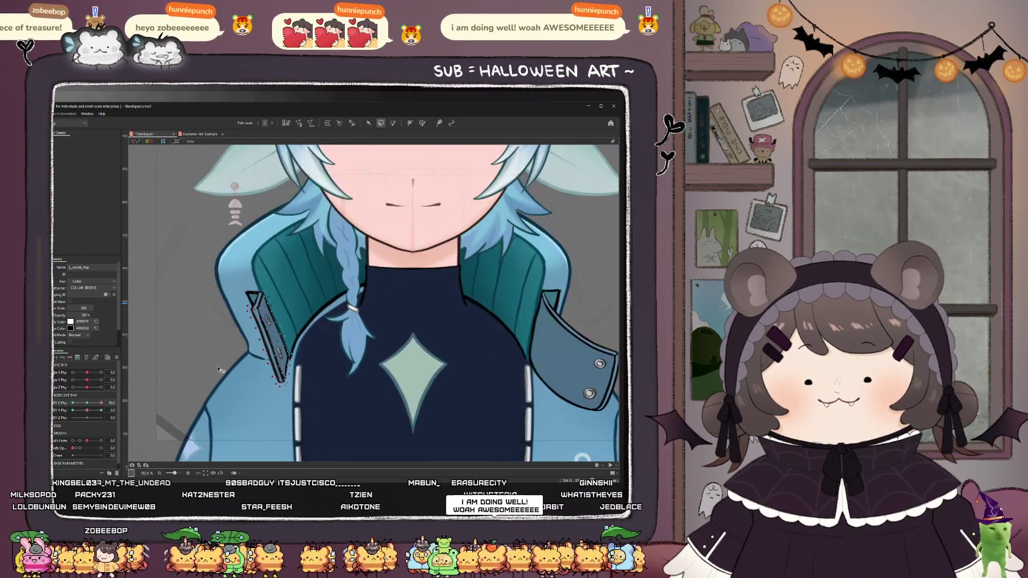
mouse_move(101, 403)
left_mouse_down()
mouse_move(91, 408)
mouse_move(111, 409)
left_mouse_up()
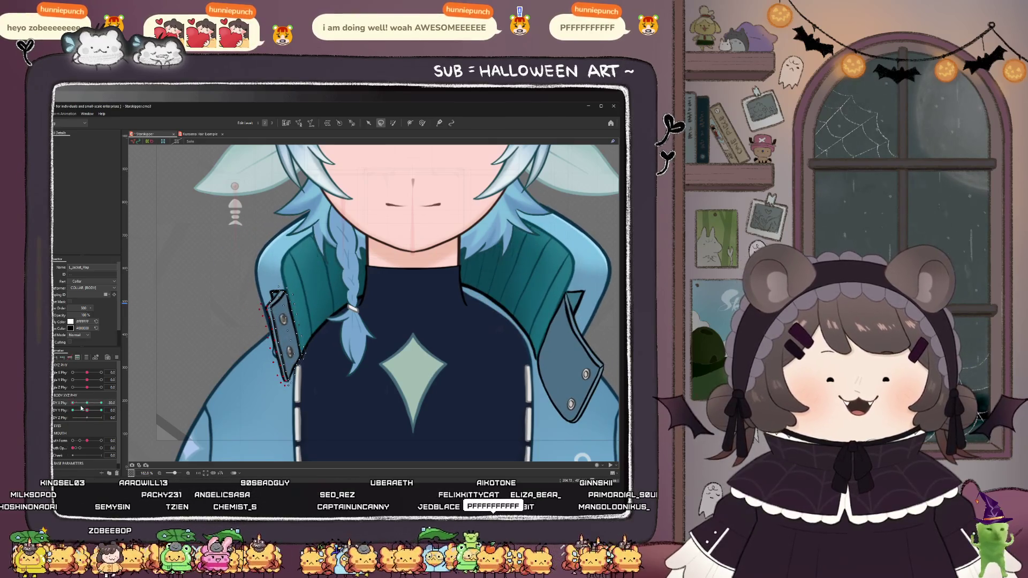
scroll(228, 376, "down", 4)
scroll(229, 376, "up", 2)
- Test both flaps at full BODY X Phy sway, then set BODY Y Phy to 30 and select Collar_Inside
mouse_move(101, 403)
left_mouse_down()
mouse_move(68, 403)
mouse_move(95, 403)
left_mouse_up()
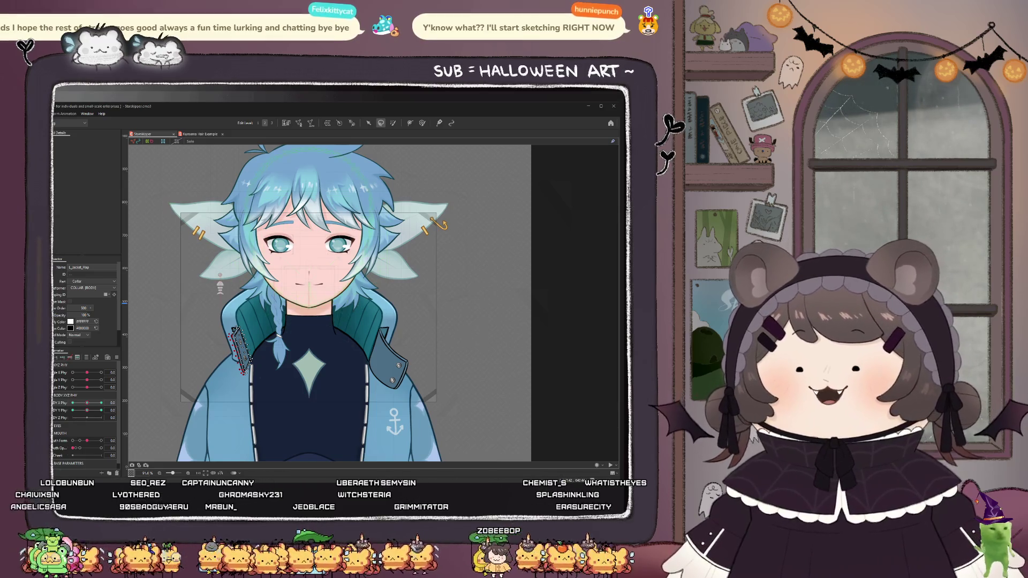
mouse_move(86, 403)
left_mouse_down()
mouse_move(70, 410)
mouse_move(91, 406)
mouse_move(75, 408)
mouse_move(108, 417)
left_mouse_up()
left_click(85, 412)
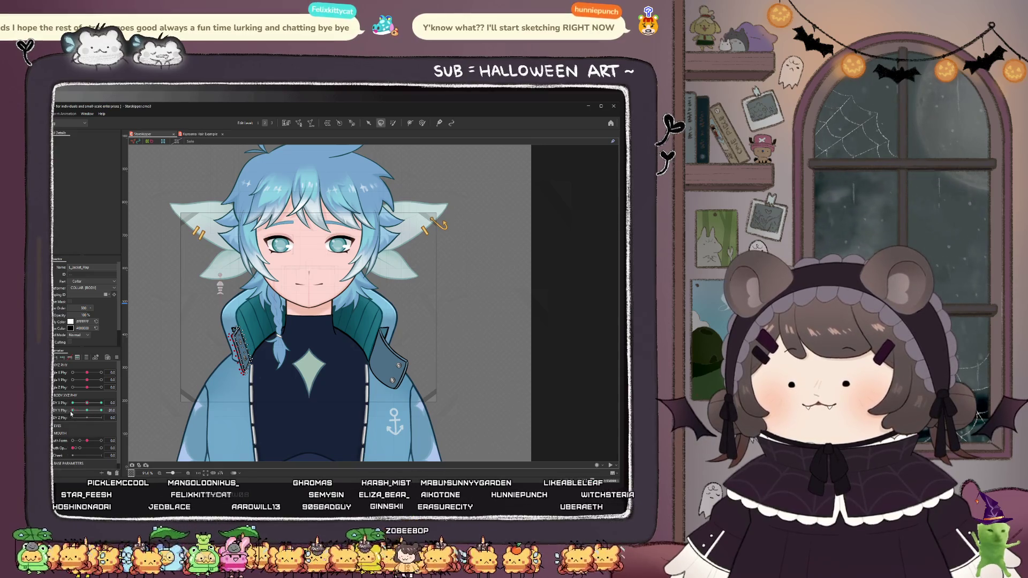
left_click(252, 321)
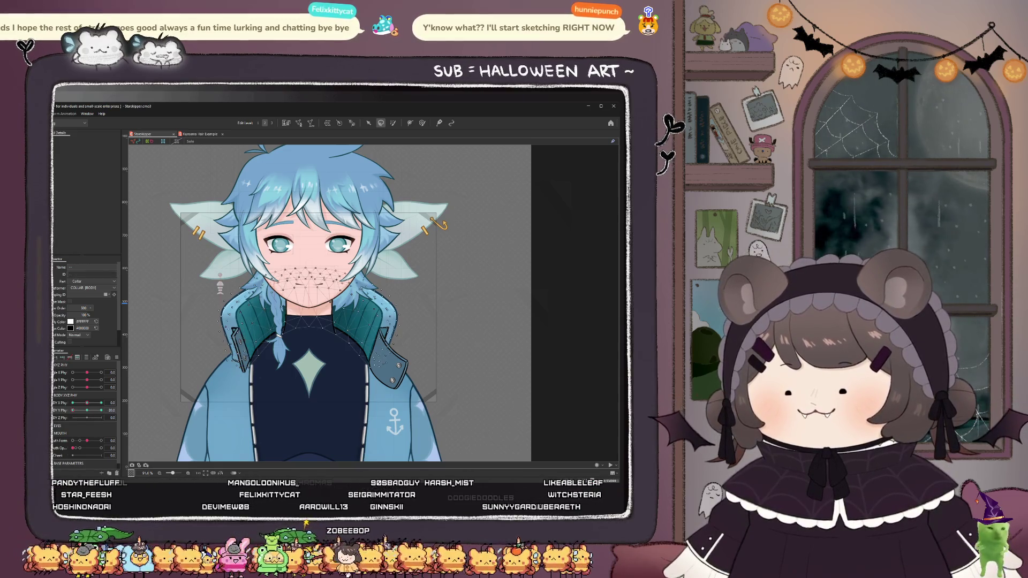
- Select Collar_inside with the weight brush and preview BODY Y Phy around 14.8 and lower
key("ctrl+a")
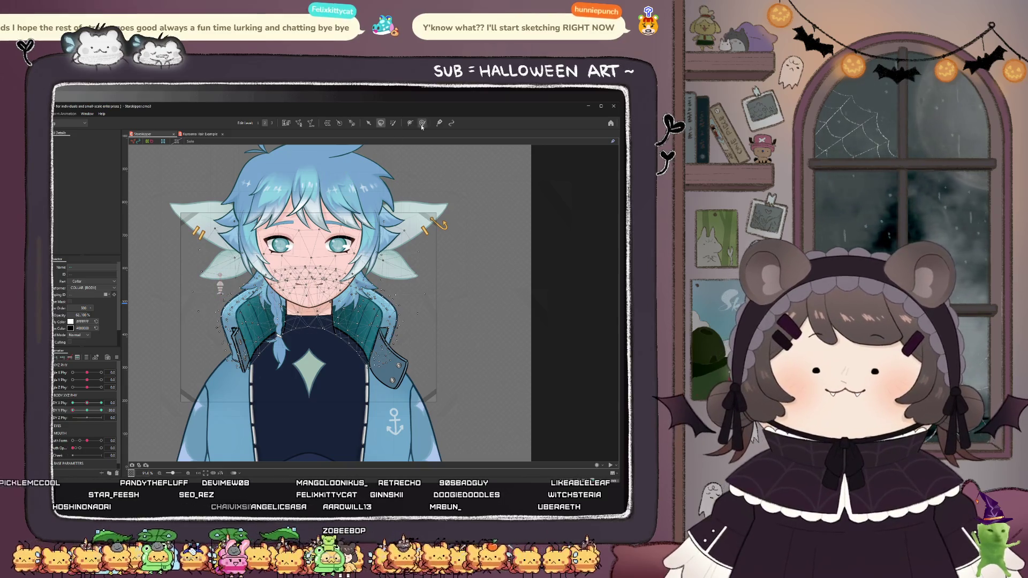
left_click(422, 123)
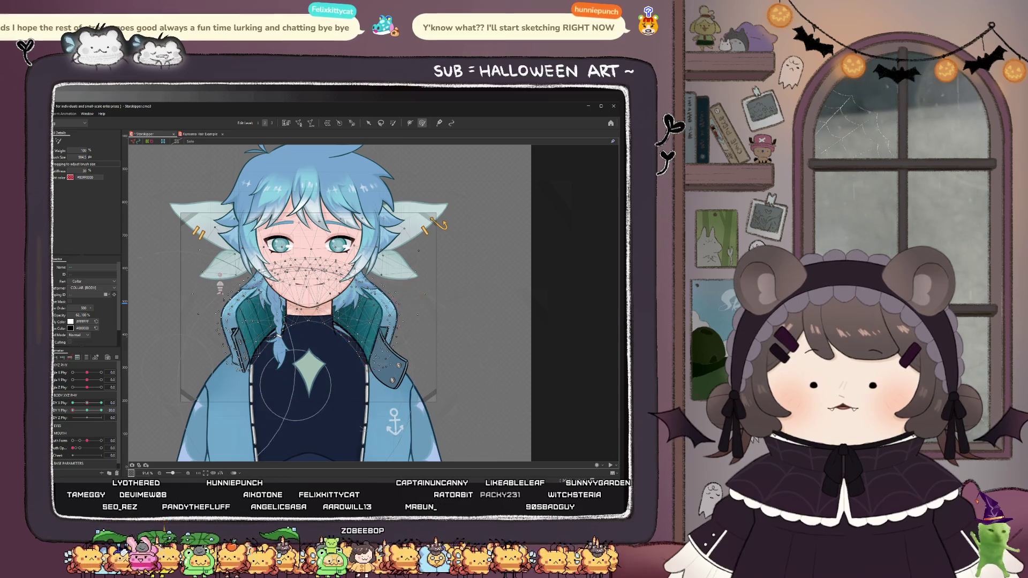
left_click_drag(101, 410, 87, 410)
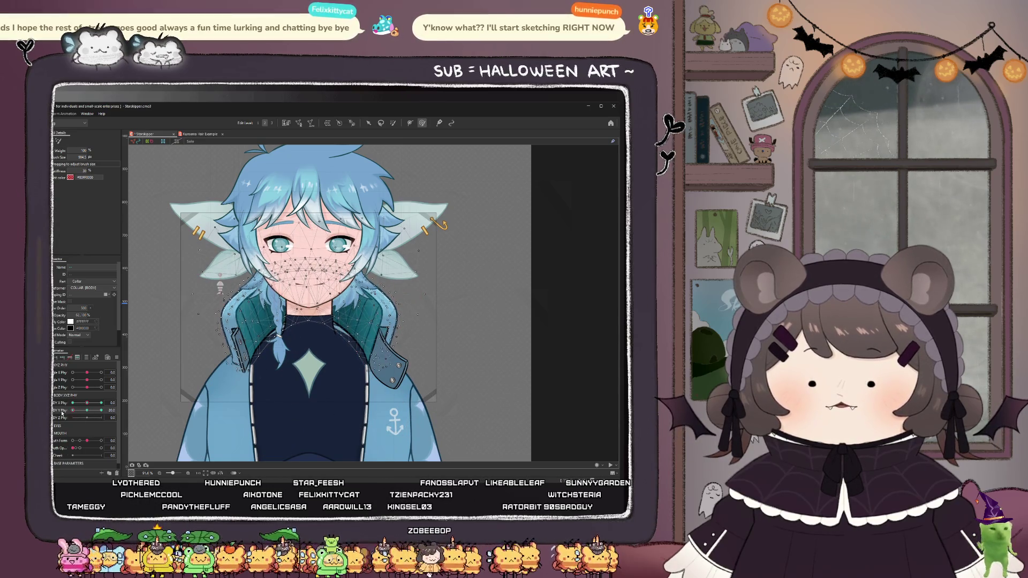
left_click(321, 271)
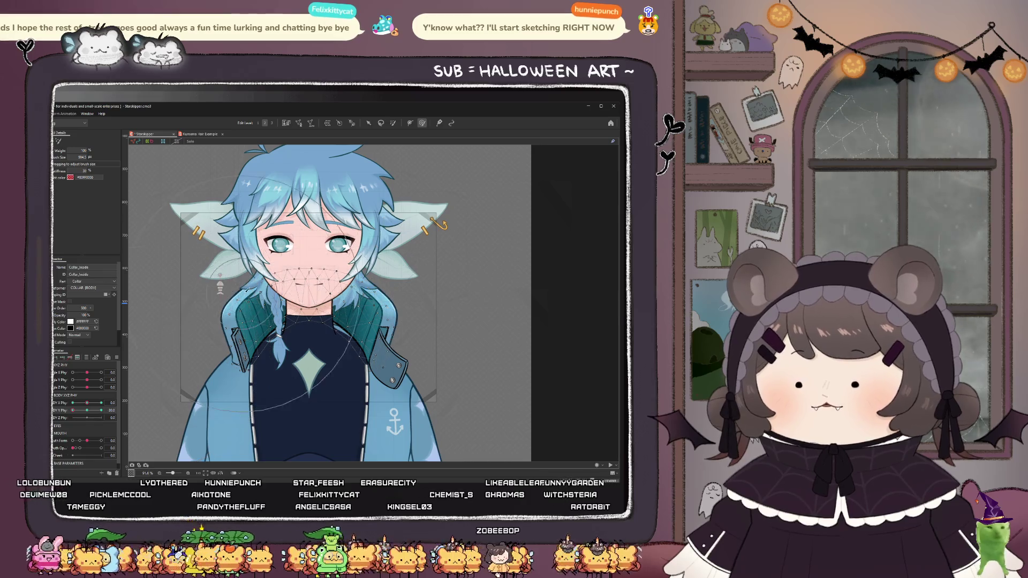
scroll(314, 243, "up", 2)
left_click_drag(87, 410, 71, 414)
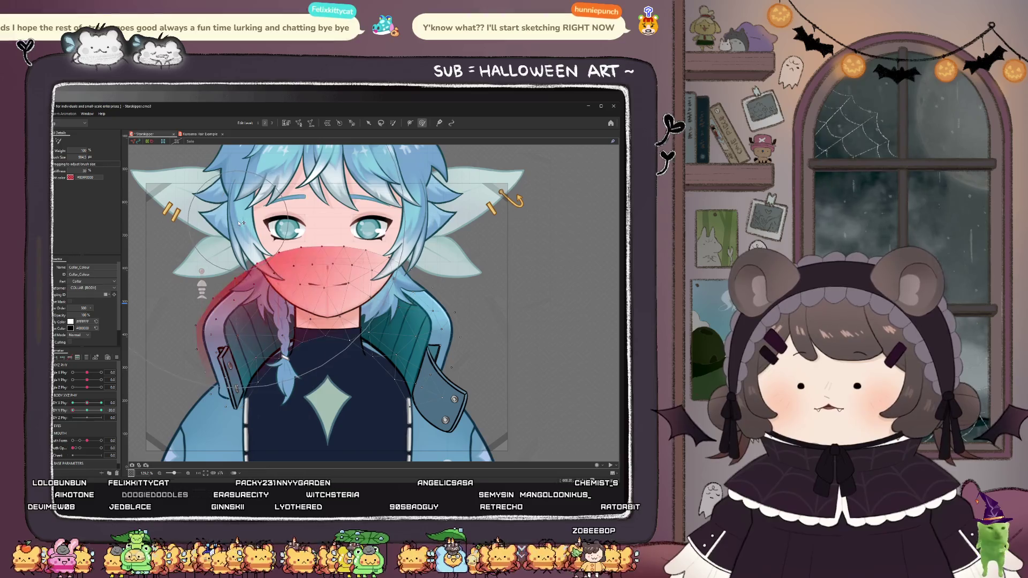
- Shrink the brush to about 475, push the Collar_Line mesh into shape, and test BODY Y Phy at -23
mouse_move(230, 302)
left_mouse_down()
mouse_move(324, 221)
mouse_move(412, 263)
mouse_move(438, 252)
left_mouse_up()
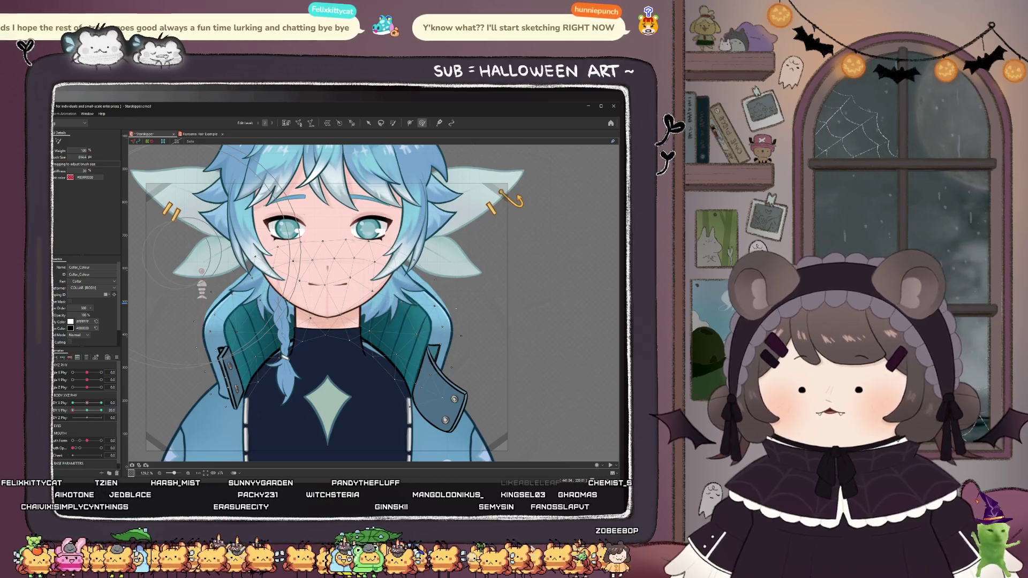
left_click(236, 255)
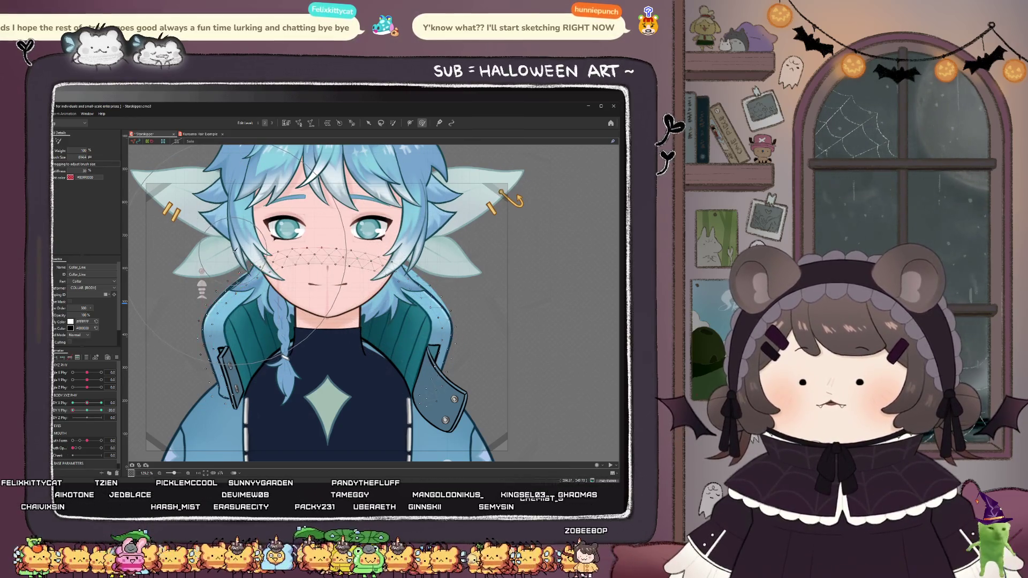
mouse_move(347, 238)
left_mouse_down()
mouse_move(423, 257)
mouse_move(420, 242)
mouse_move(444, 300)
left_mouse_up()
scroll(214, 279, "down", 2)
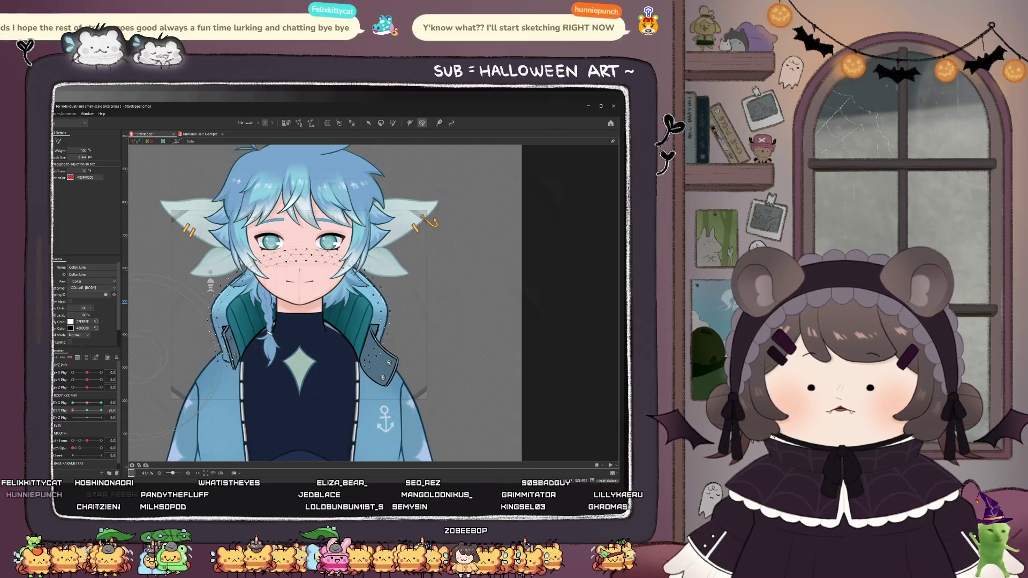
left_click_drag(86, 413, 55, 419)
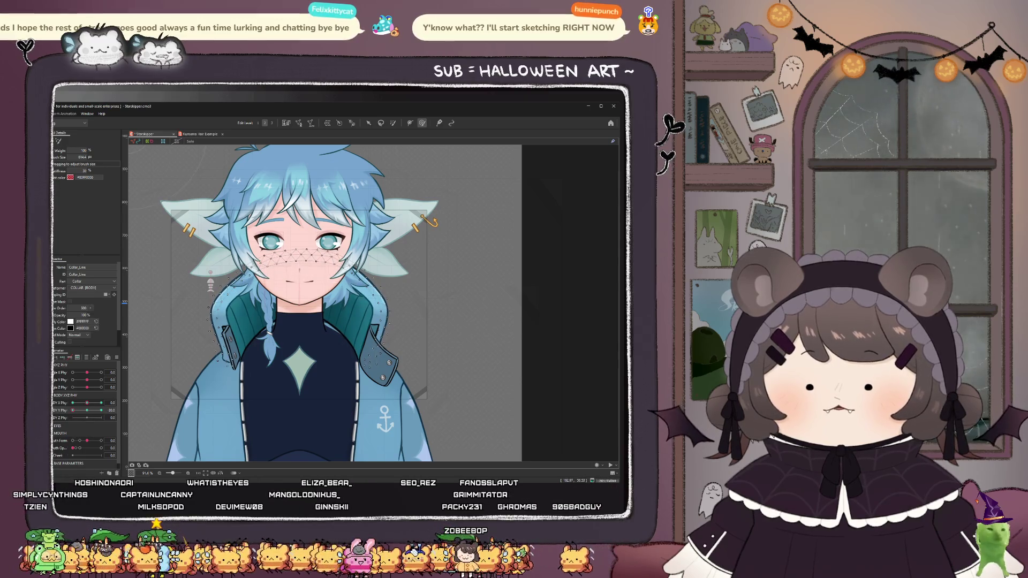
left_click(252, 311)
scroll(252, 305, "up", 2)
- Weight-paint the collar's left side, shrink the brush to about 188, and scrub BODY Y Phy from 30 to near zero
left_click_drag(253, 321, 262, 327)
mouse_move(293, 275)
left_mouse_down()
mouse_move(272, 291)
mouse_move(343, 296)
mouse_move(328, 283)
mouse_move(281, 337)
left_mouse_up()
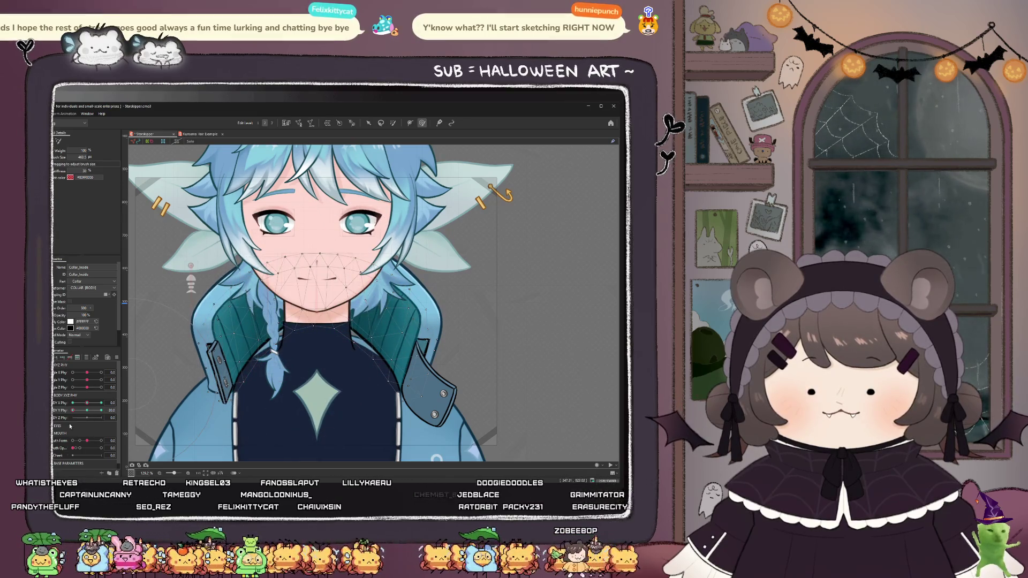
left_click(89, 414)
left_click_drag(89, 413, 101, 411)
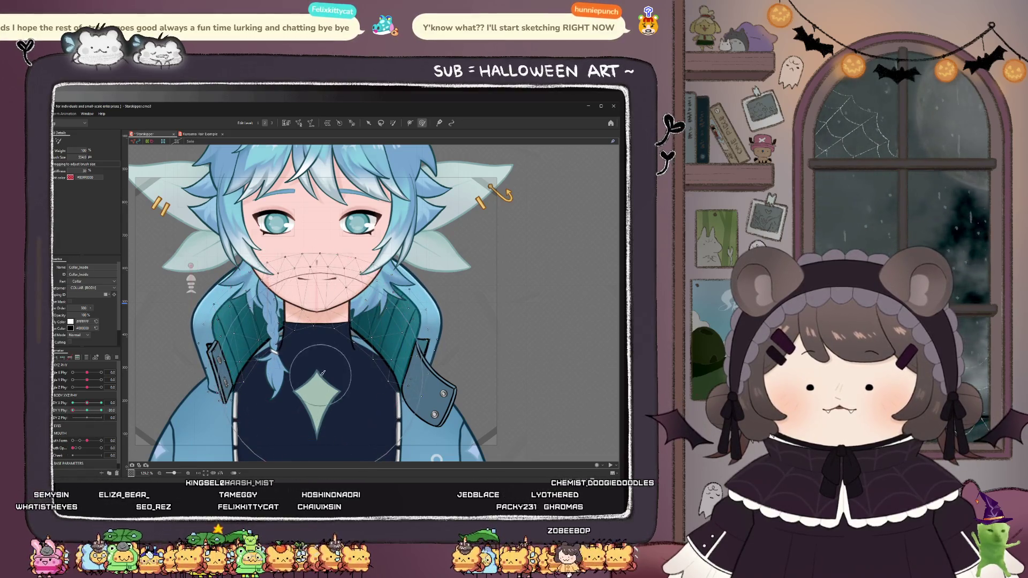
left_click_drag(323, 374, 315, 345)
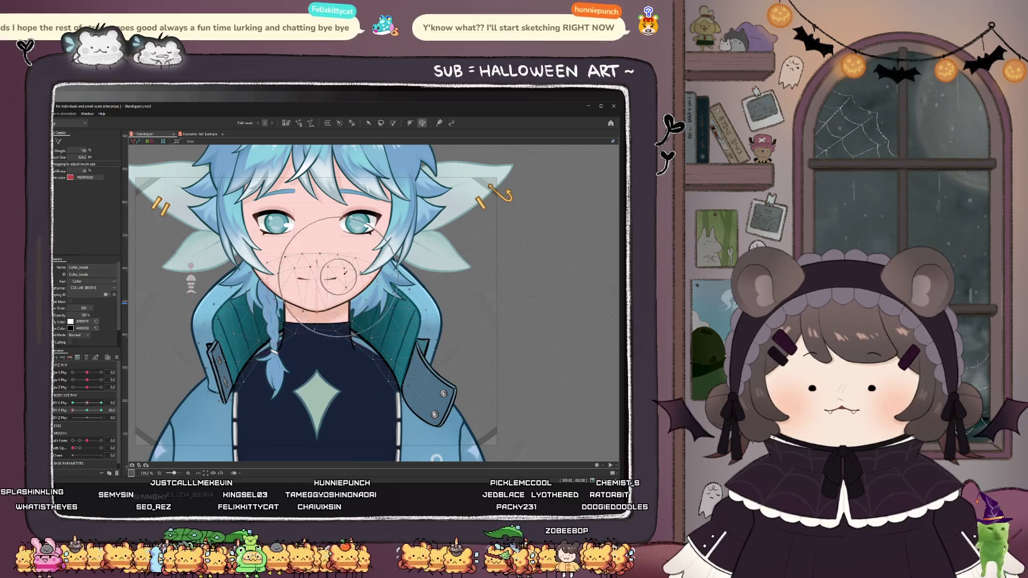
left_click_drag(345, 273, 389, 278)
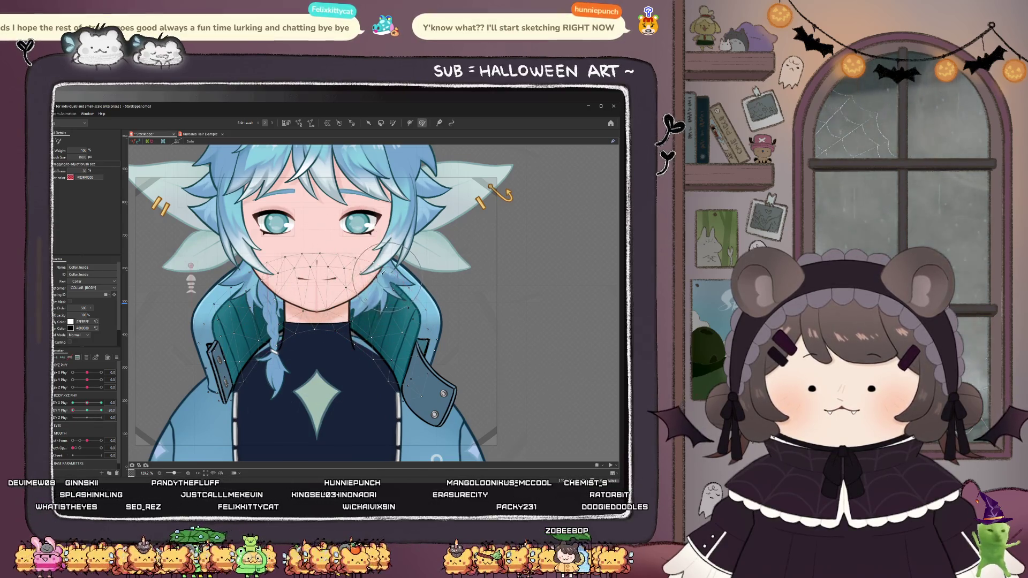
left_click_drag(73, 410, 92, 421)
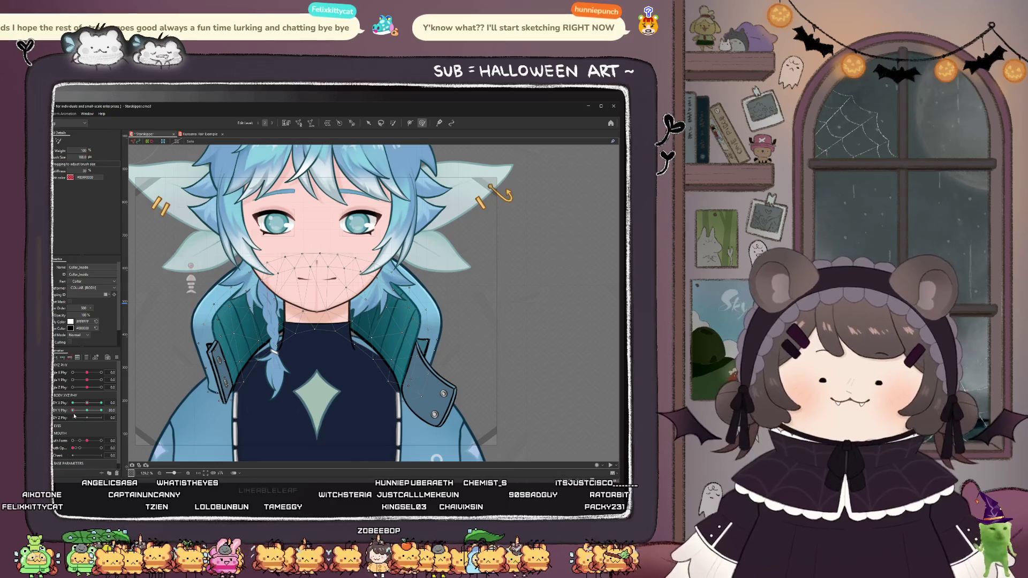
mouse_move(74, 411)
left_mouse_down()
mouse_move(88, 416)
mouse_move(61, 418)
left_mouse_up()
- Paint the collar's right side at brush size 239, then dab the face and neck at size 400
left_click_drag(221, 313, 238, 311)
left_click_drag(412, 331, 416, 334)
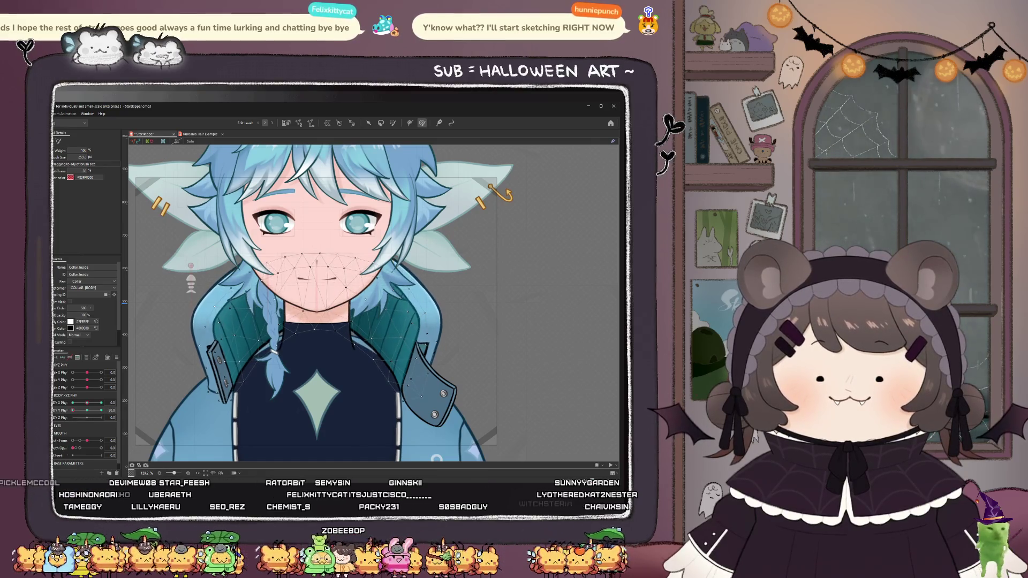
left_click_drag(289, 309, 305, 311)
left_click(304, 311)
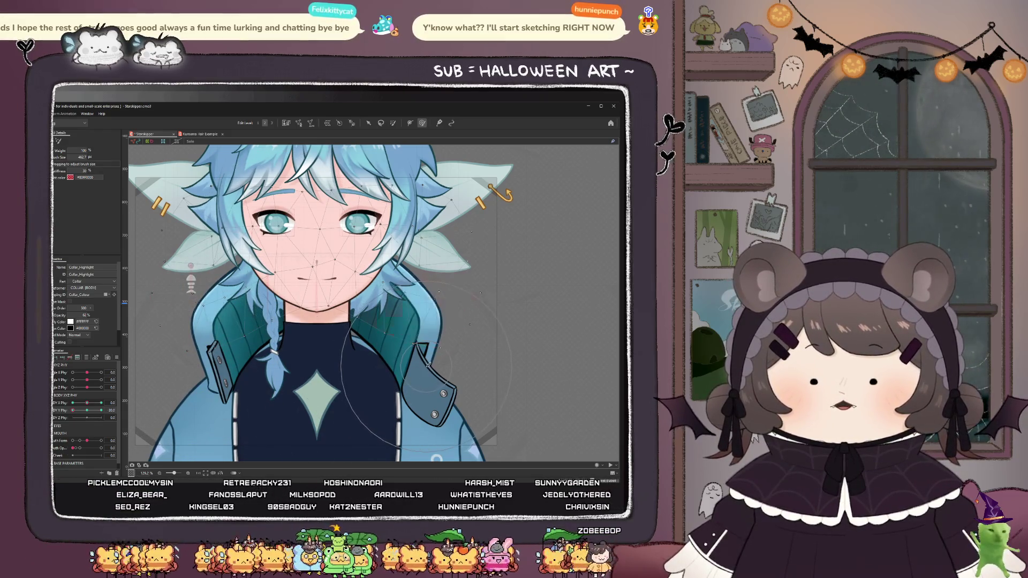
- Select Collar_Colour and weight-paint Collar_inside below the chin, checking BODY Y Phy at 9 and 12
left_click(87, 411)
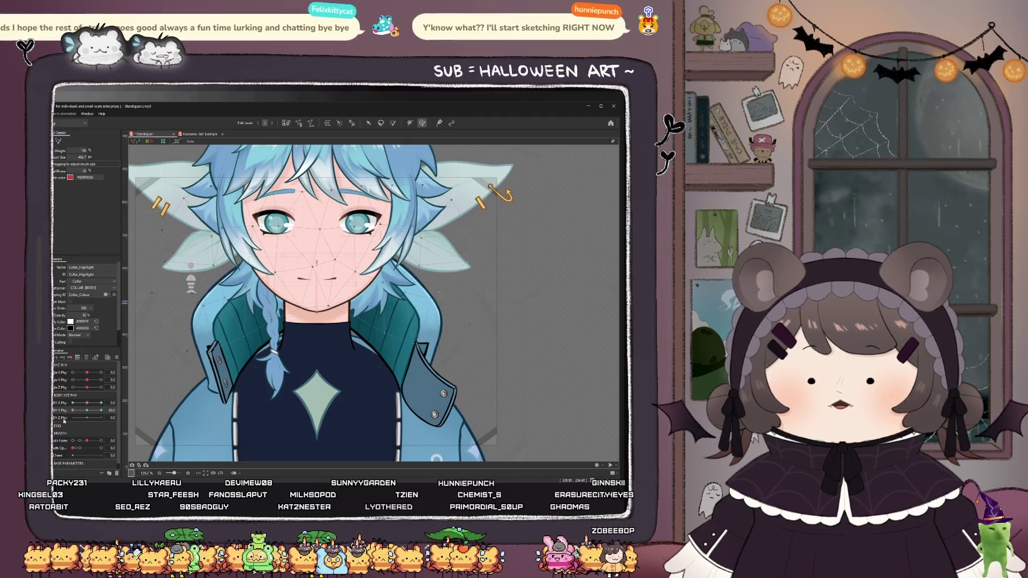
left_click(166, 252)
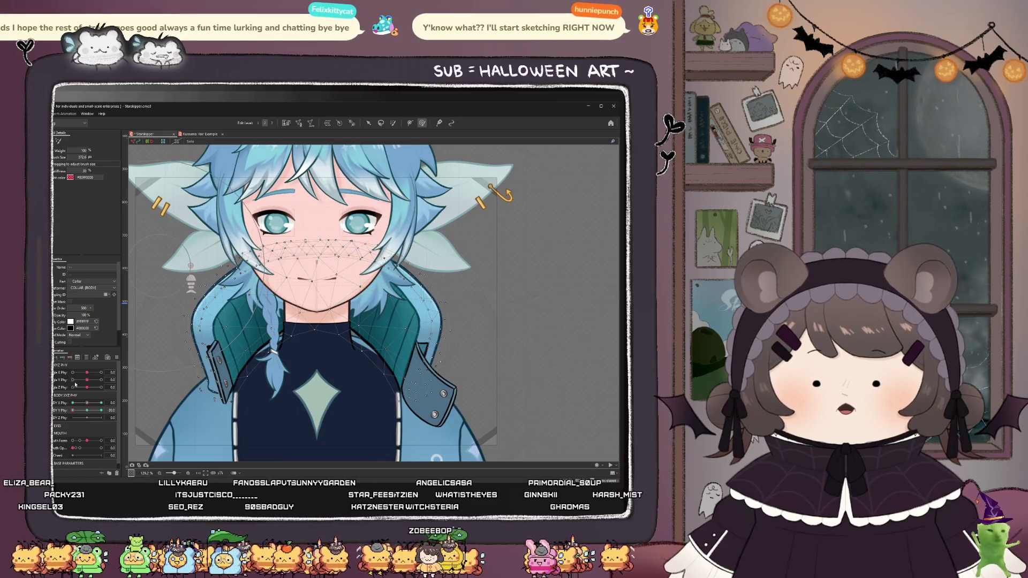
left_click(84, 411)
left_click_drag(84, 413, 96, 415)
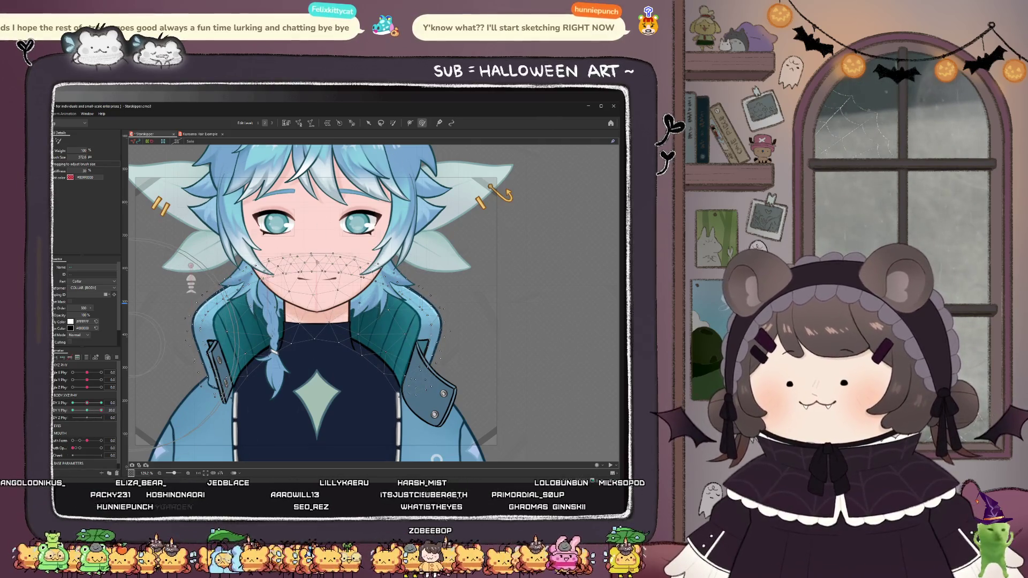
left_click_drag(297, 250, 307, 244)
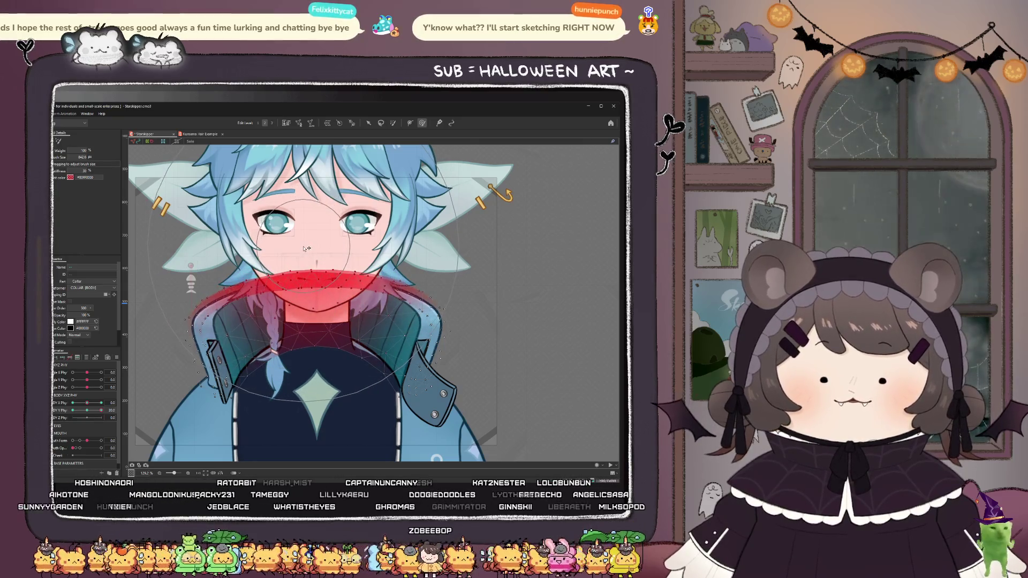
key("ctrl+z")
left_click_drag(308, 265, 311, 262)
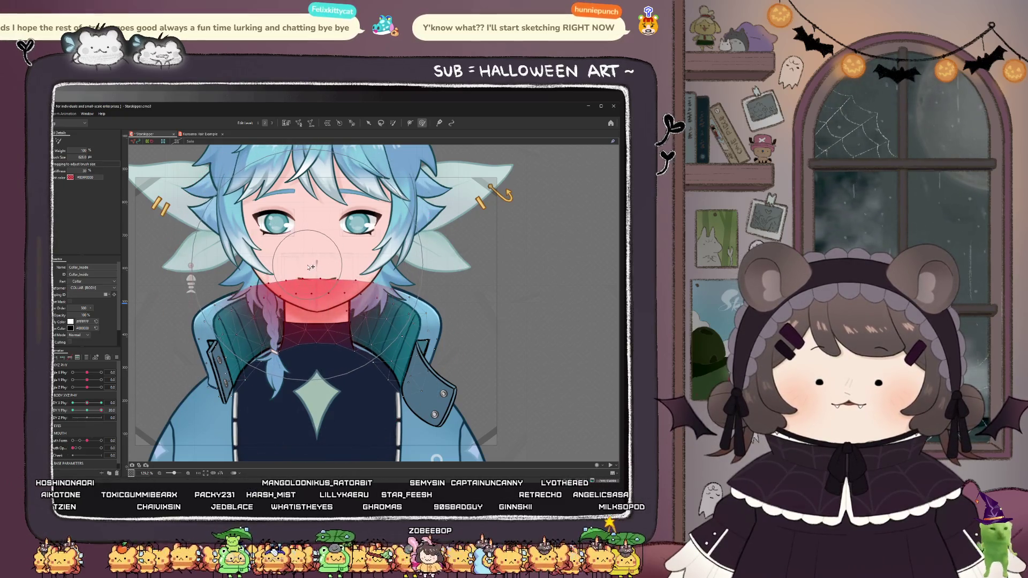
left_click_drag(94, 412, 89, 420)
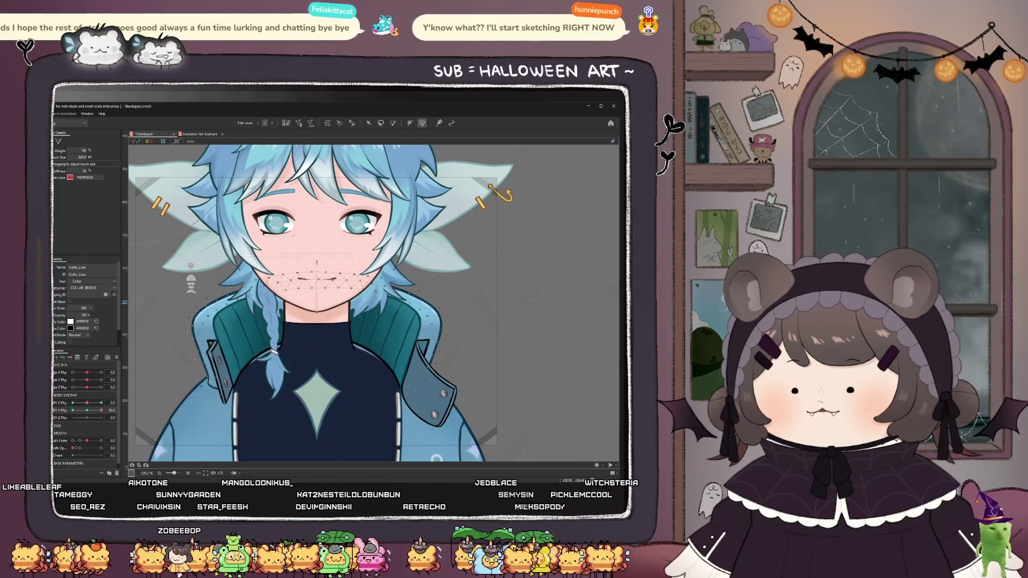
- Add the shirt mesh, weight-paint both collar flaps, and test BODY Y Phy from 0 to 20
left_click(173, 432, "shift")
left_click(224, 444)
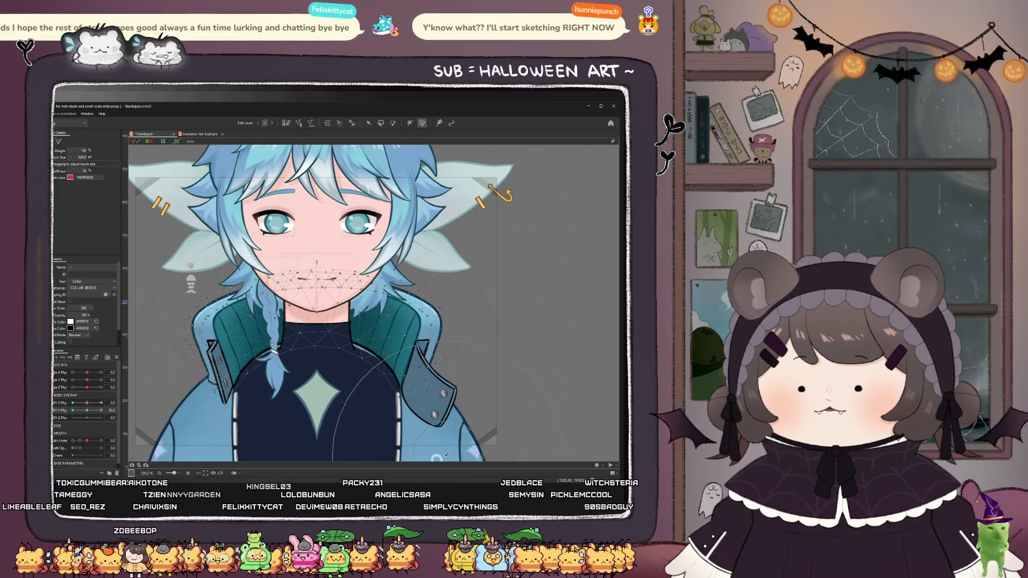
left_click_drag(447, 454, 411, 449)
mouse_move(101, 411)
left_mouse_down()
mouse_move(87, 413)
mouse_move(126, 406)
mouse_move(87, 411)
left_mouse_up()
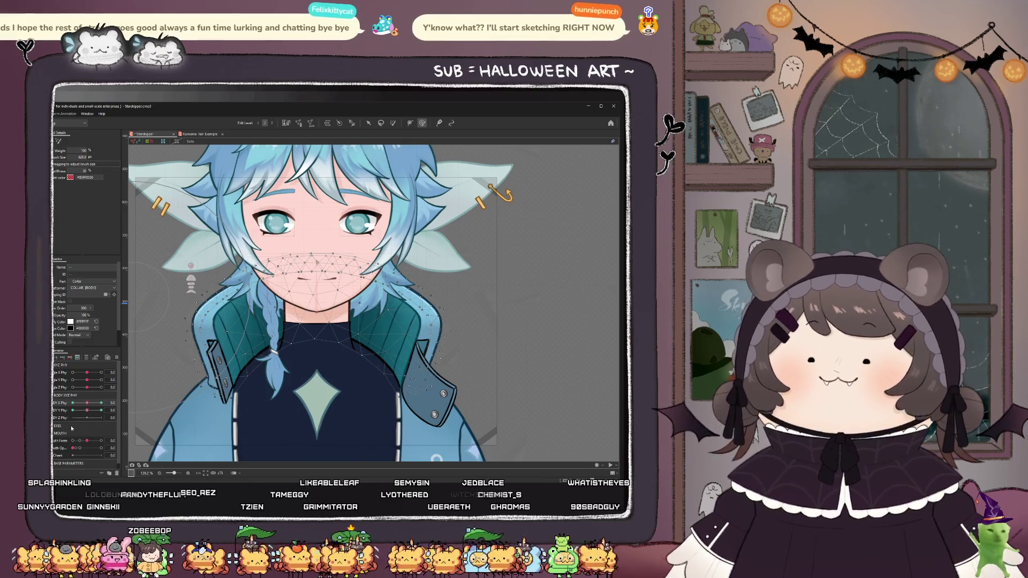
left_click_drag(87, 410, 103, 410)
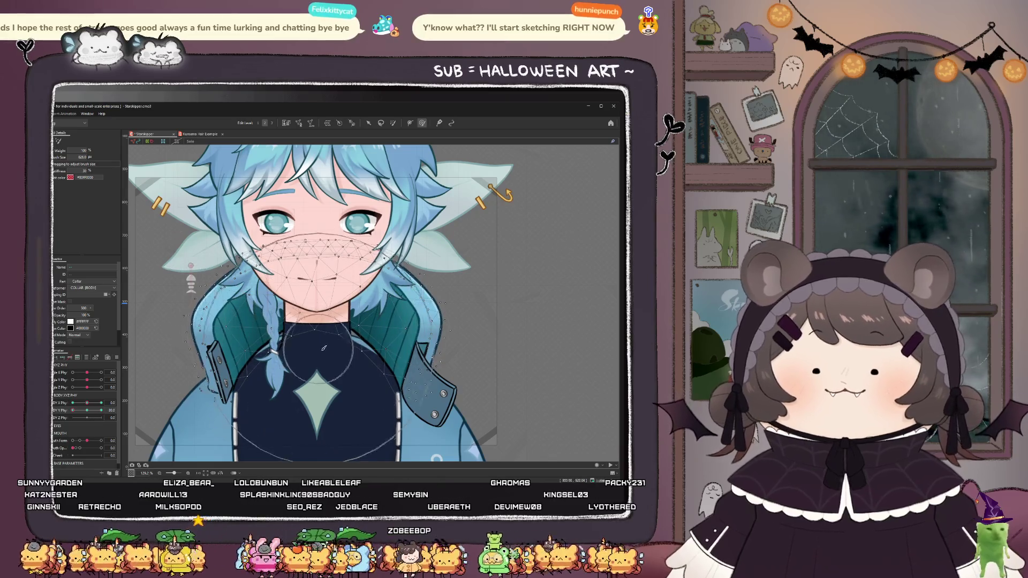
scroll(322, 348, "up", 3)
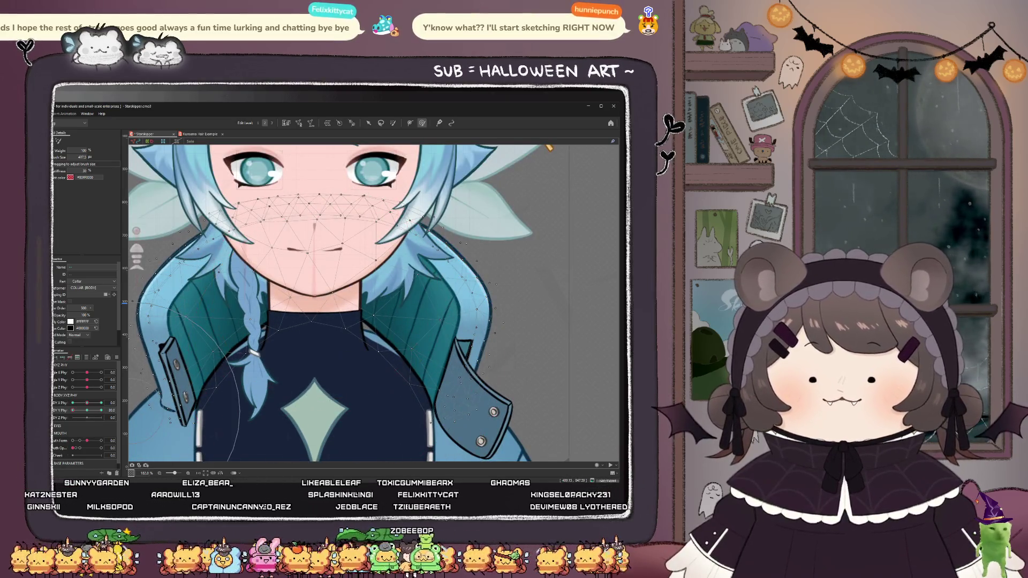
- Select the chest meshes, nudge the chest and neck into place, and shrink the deform brush to 287
left_click(322, 348)
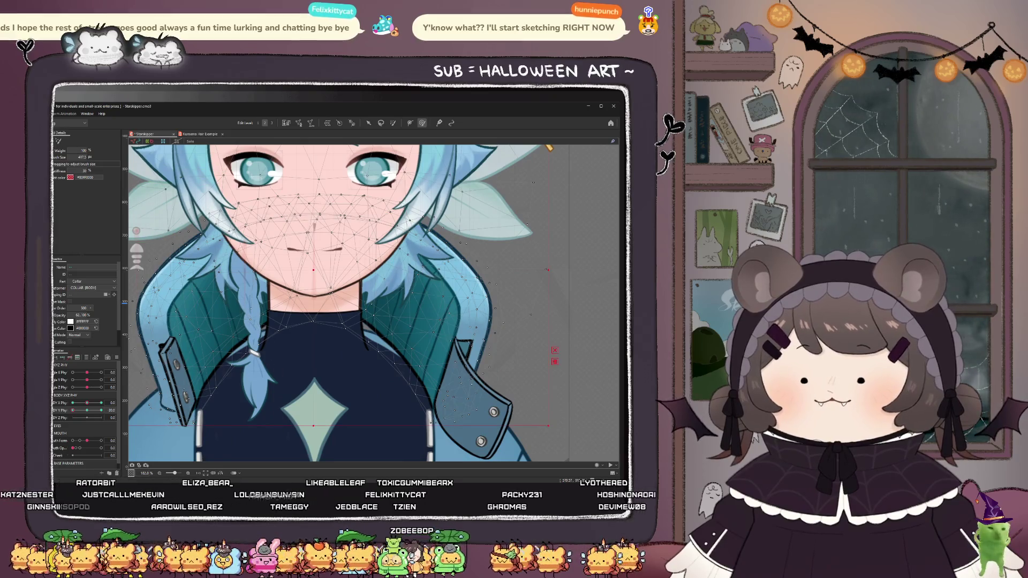
left_click(327, 339)
left_click_drag(327, 339, 329, 343)
mouse_move(328, 382)
left_mouse_down()
mouse_move(332, 356)
mouse_move(315, 317)
mouse_move(343, 328)
mouse_move(384, 369)
mouse_move(367, 369)
mouse_move(394, 330)
left_mouse_up()
scroll(271, 345, "down", 3)
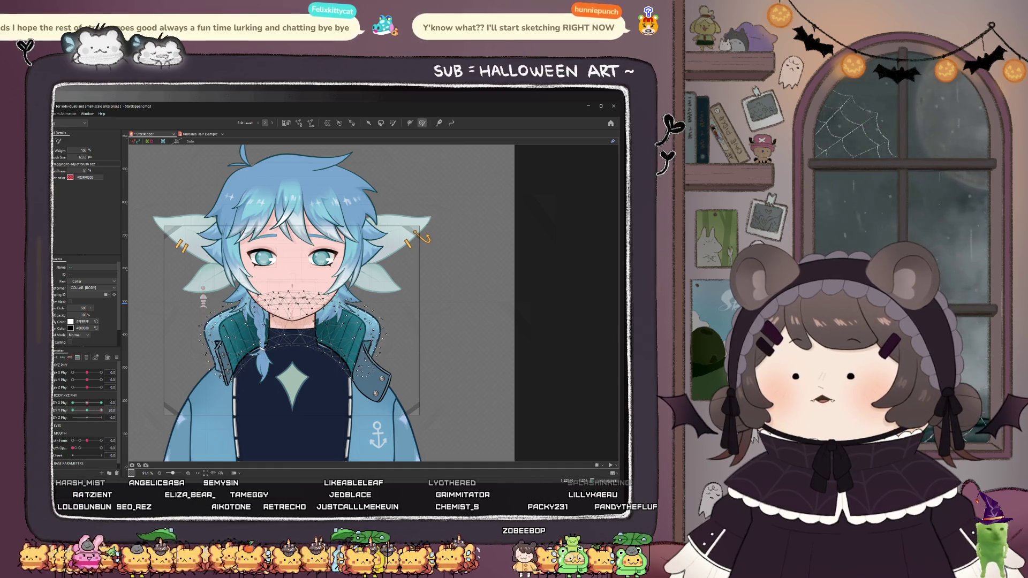
- Select Collar_inside and repaint weights onto the inner collar
left_click(232, 321)
scroll(236, 321, "up", 3)
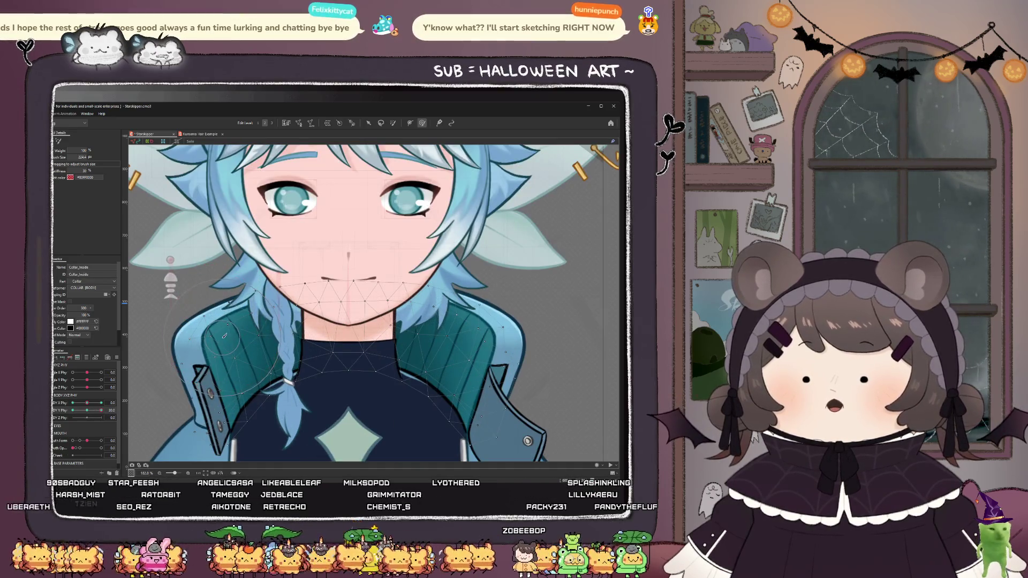
left_click_drag(225, 336, 226, 339)
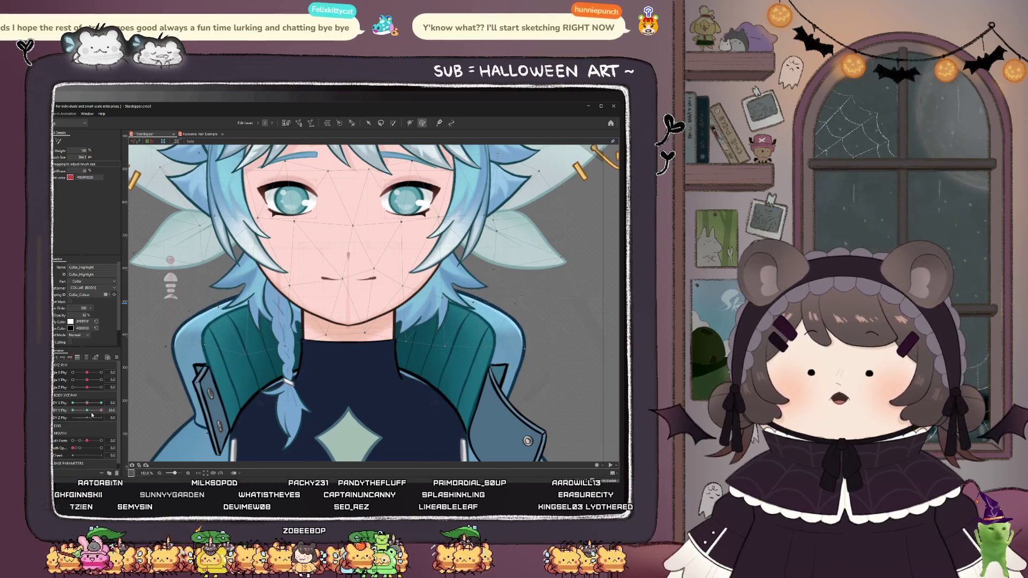
scroll(188, 357, "down", 2)
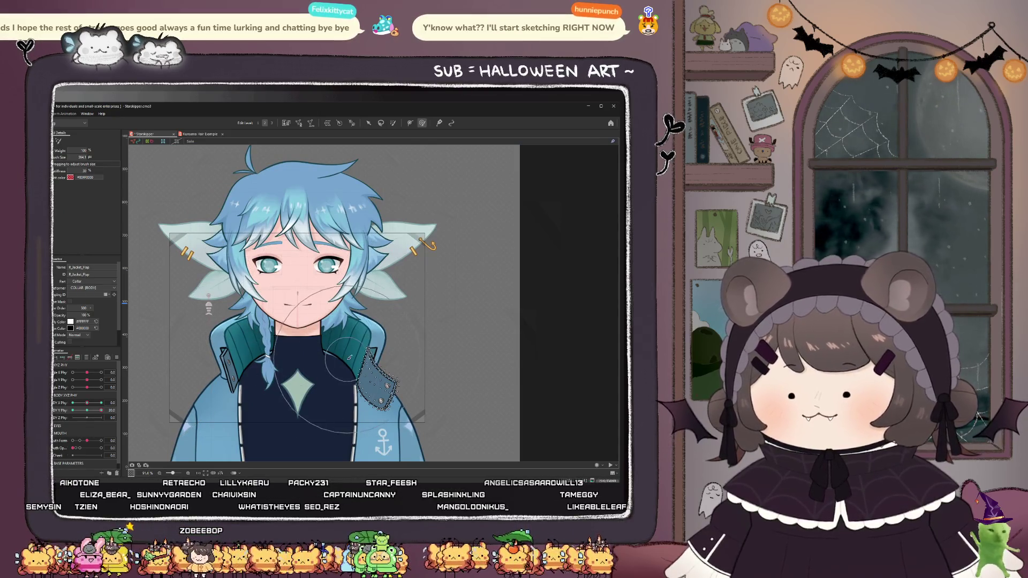
- Set BODY Y Phy to 30 and nudge the right jacket flap mesh upward
scroll(349, 357, "up", 3)
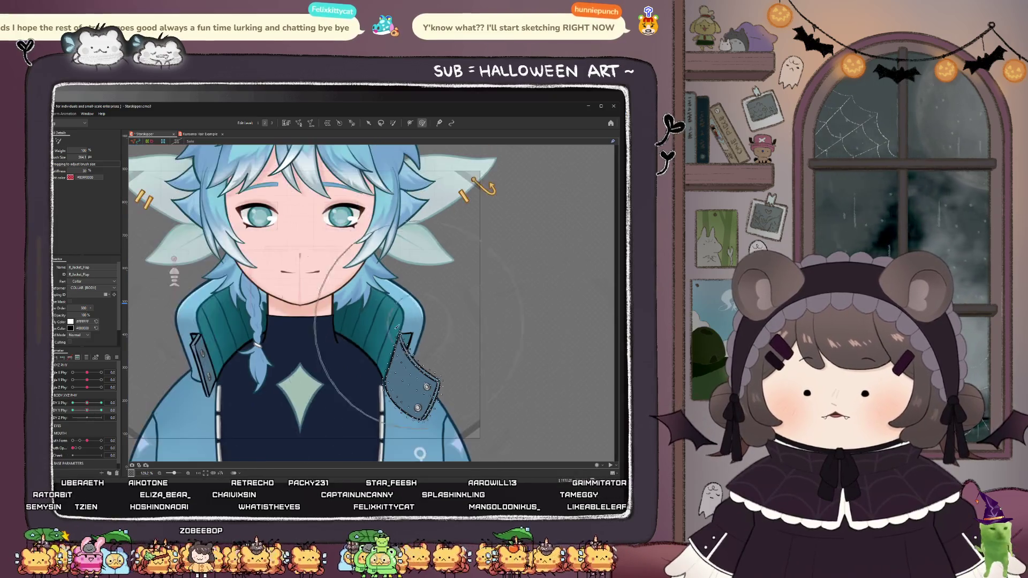
left_click_drag(89, 413, 140, 414)
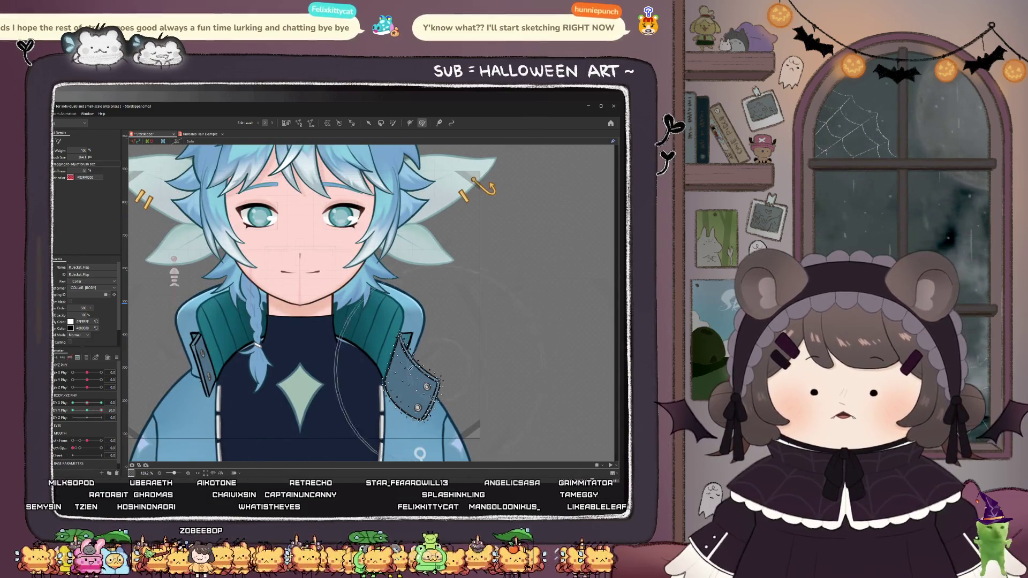
scroll(355, 301, "down", 3)
scroll(376, 349, "up", 3)
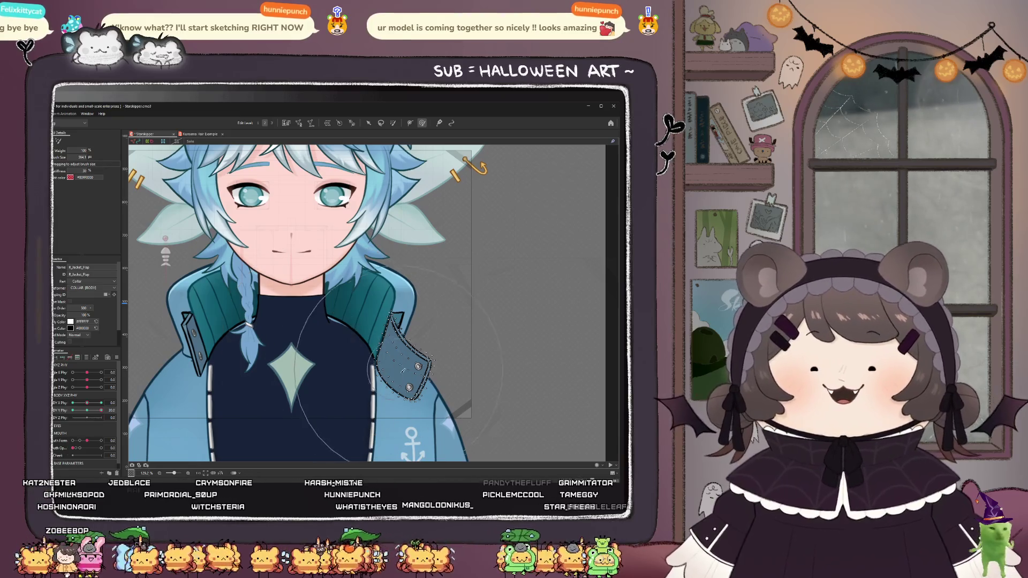
scroll(432, 386, "up", 2)
left_click_drag(421, 353, 451, 350)
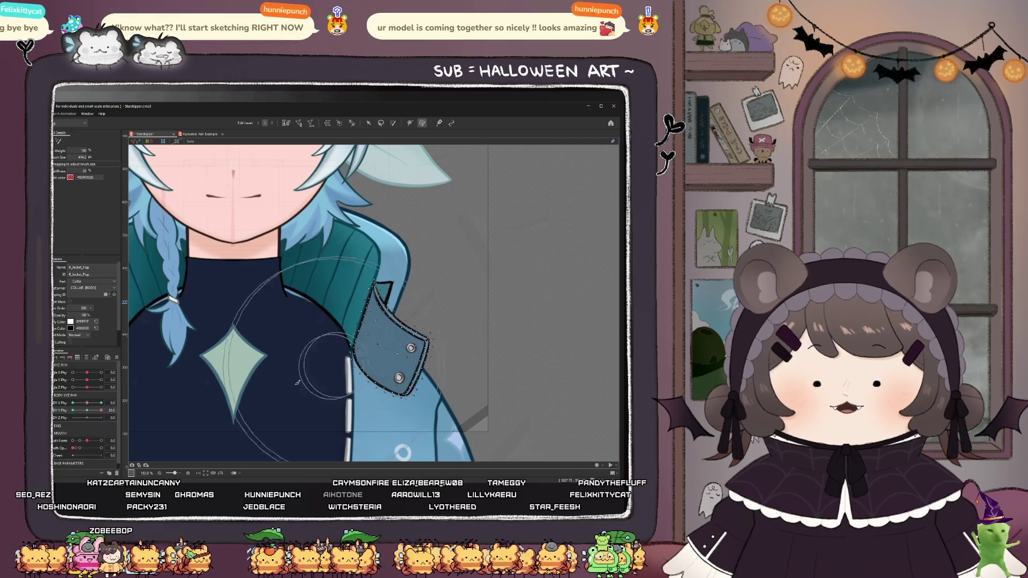
- Paint weight over R_Jacket_Flap, including its bottom, testing the swing at lower BODY Y Phy values
scroll(391, 241, "up", 3)
scroll(391, 242, "down", 3)
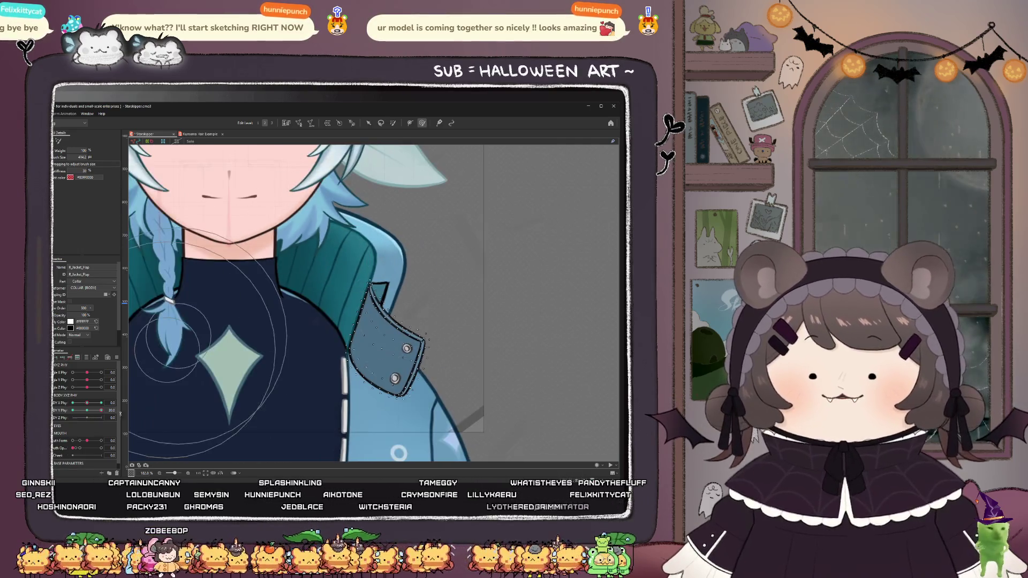
left_click_drag(101, 410, 102, 410)
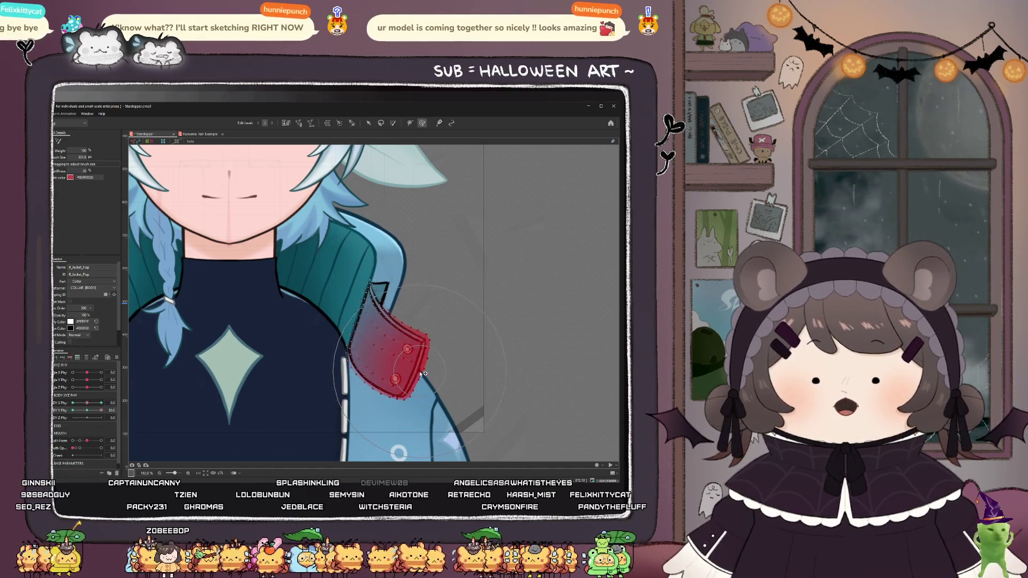
left_click_drag(427, 393, 418, 360)
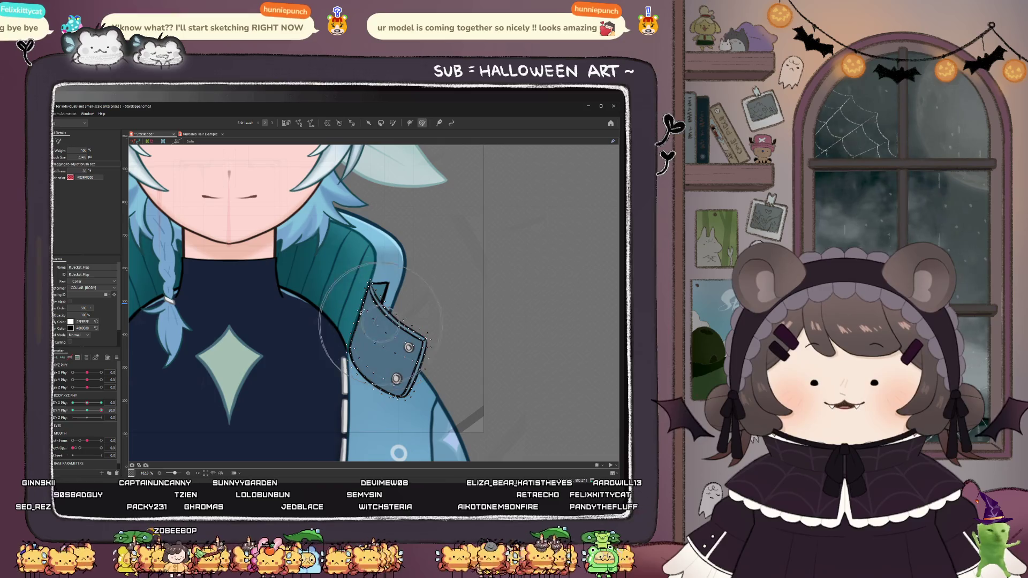
left_click_drag(101, 410, 101, 411)
left_click_drag(379, 389, 431, 421)
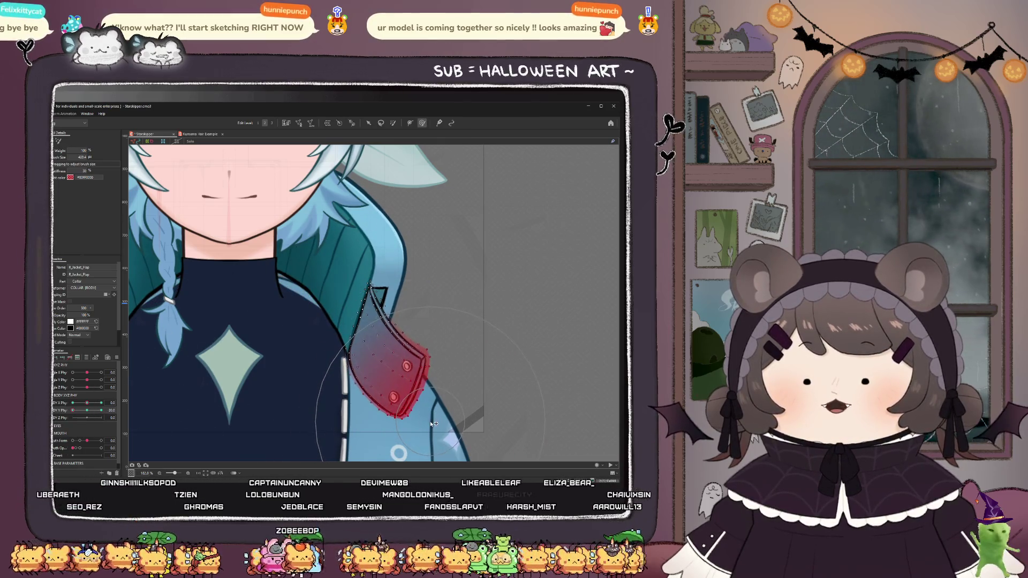
left_click_drag(102, 410, 107, 418)
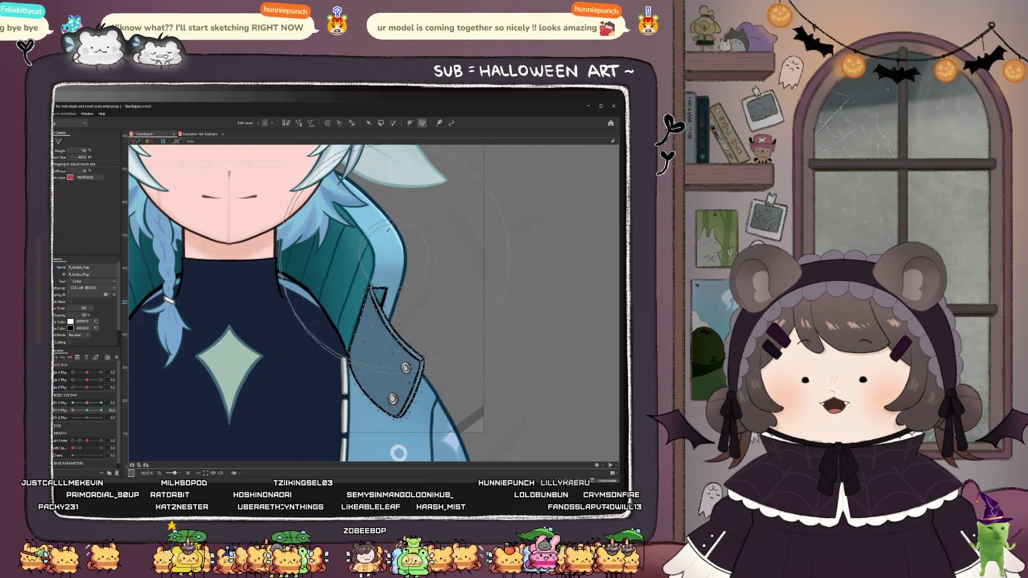
scroll(393, 244, "up", 3)
mouse_move(380, 370)
left_mouse_down()
mouse_move(384, 442)
mouse_move(391, 407)
left_mouse_up()
scroll(249, 383, "down", 5)
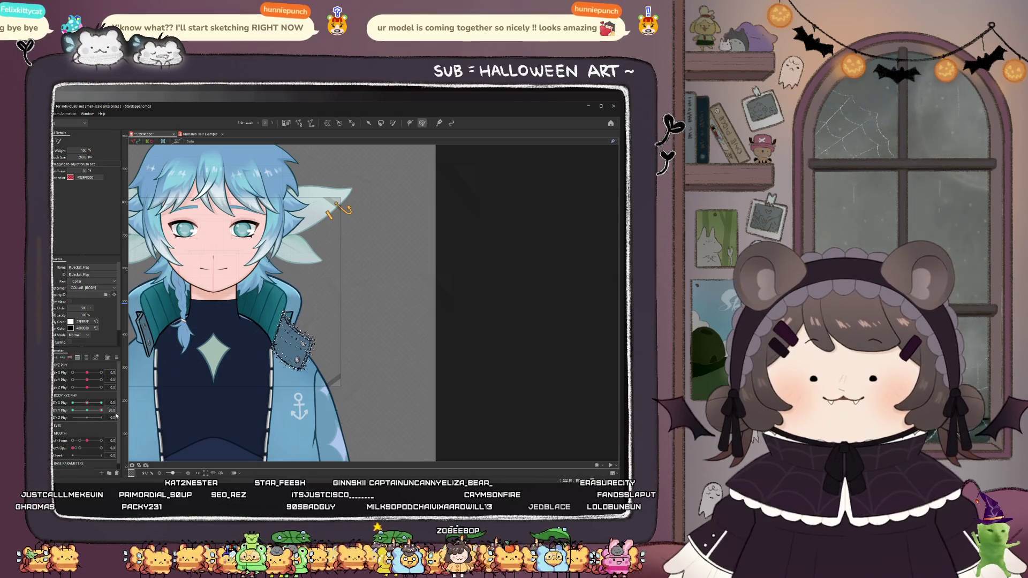
scroll(289, 319, "up", 2)
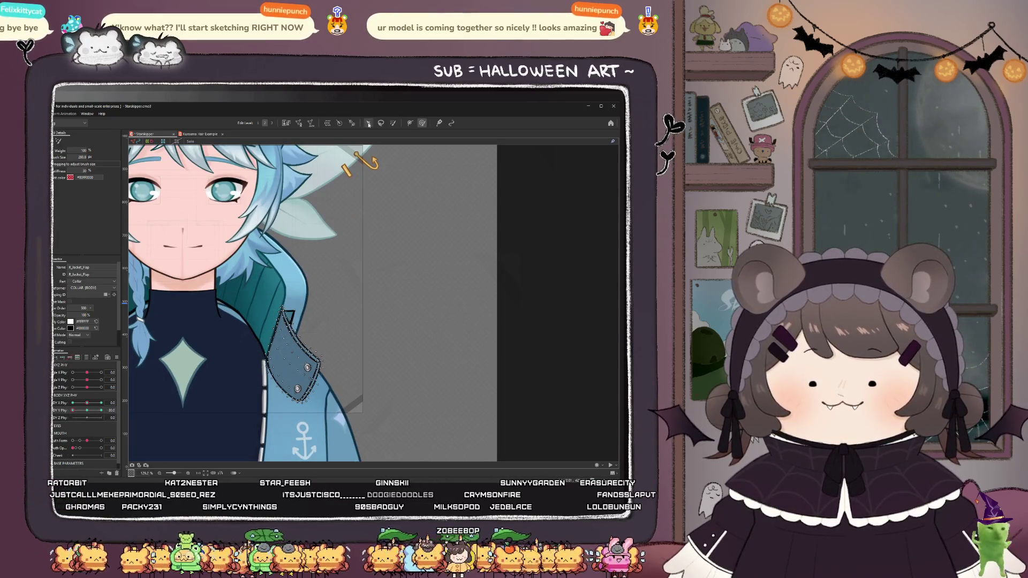
- Select the right jacket flap and return BODY Y Phy to 0
left_click(369, 124)
scroll(301, 370, "up", 1)
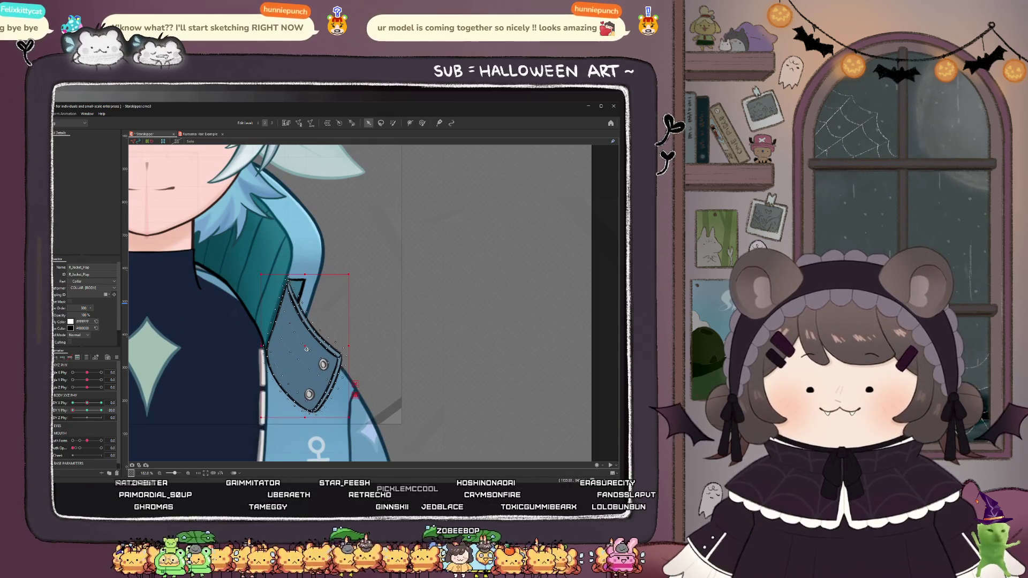
left_click_drag(101, 406, 85, 412)
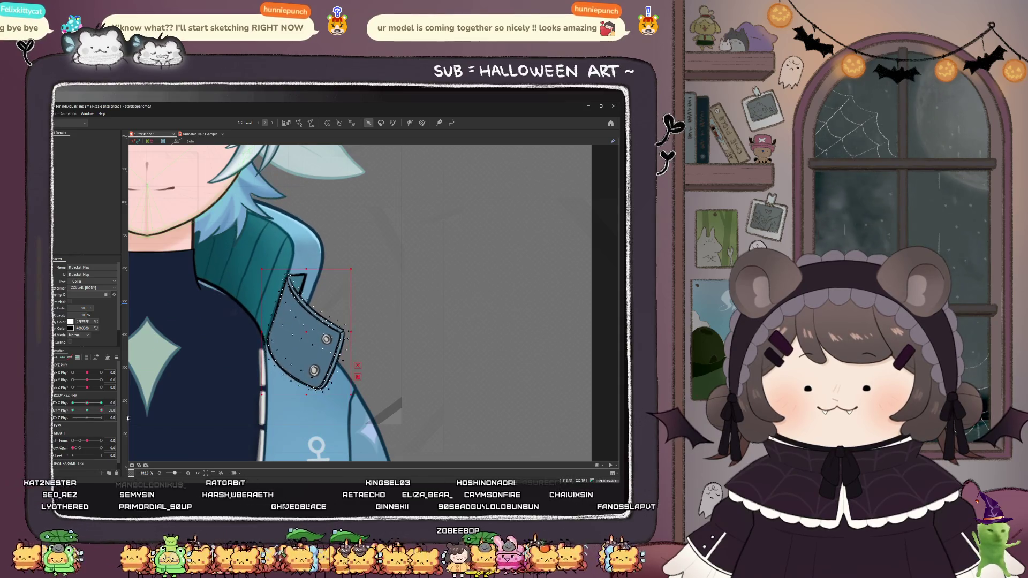
scroll(217, 334, "down", 2)
left_click_drag(84, 411, 66, 414)
scroll(241, 337, "up", 2)
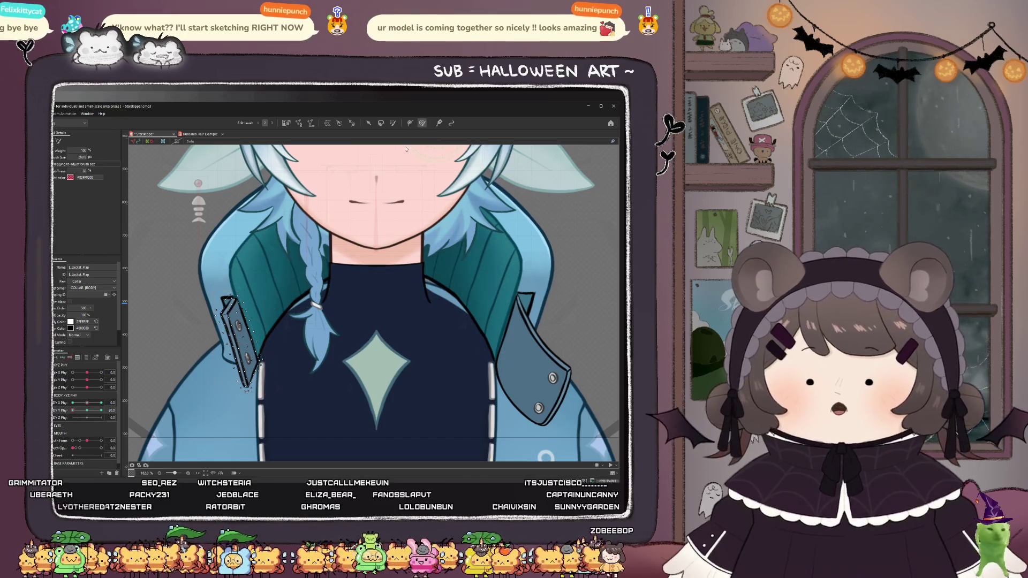
- Paint weight onto L_Jacket_Flap, then reset BODY Y Phy after testing
left_click(192, 376)
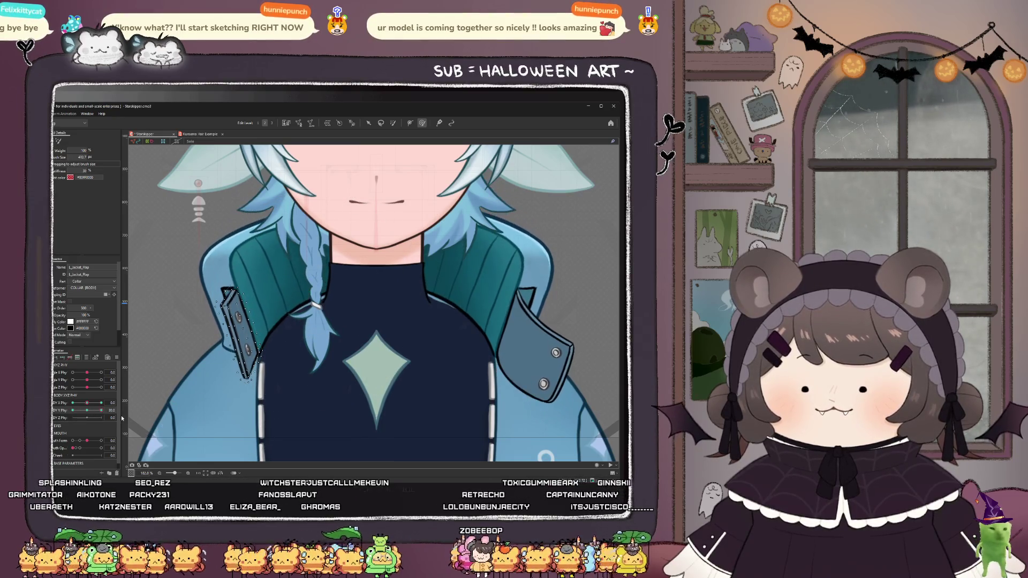
left_click_drag(190, 368, 190, 322)
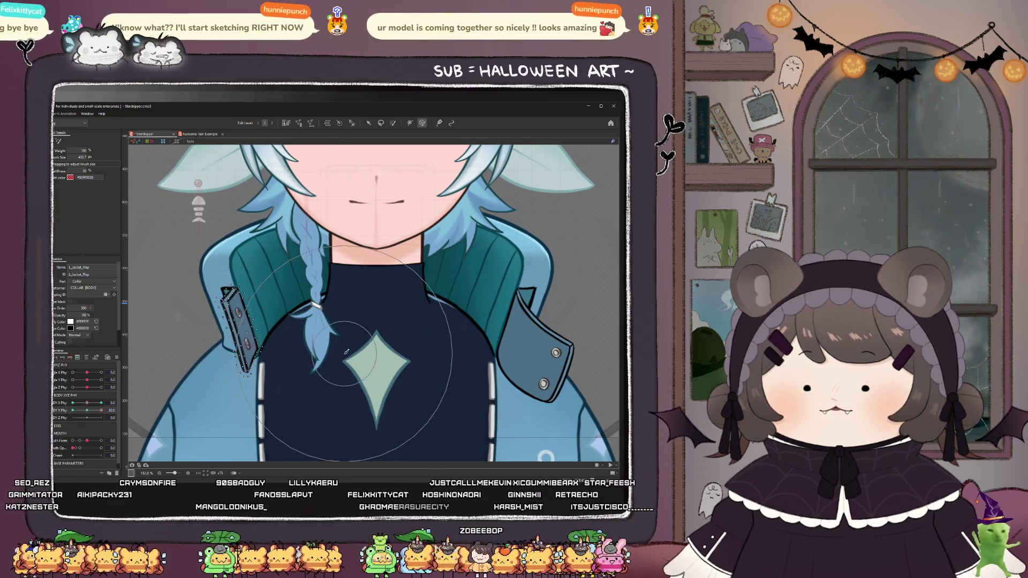
mouse_move(94, 412)
left_mouse_down()
mouse_move(87, 422)
mouse_move(106, 420)
left_mouse_up()
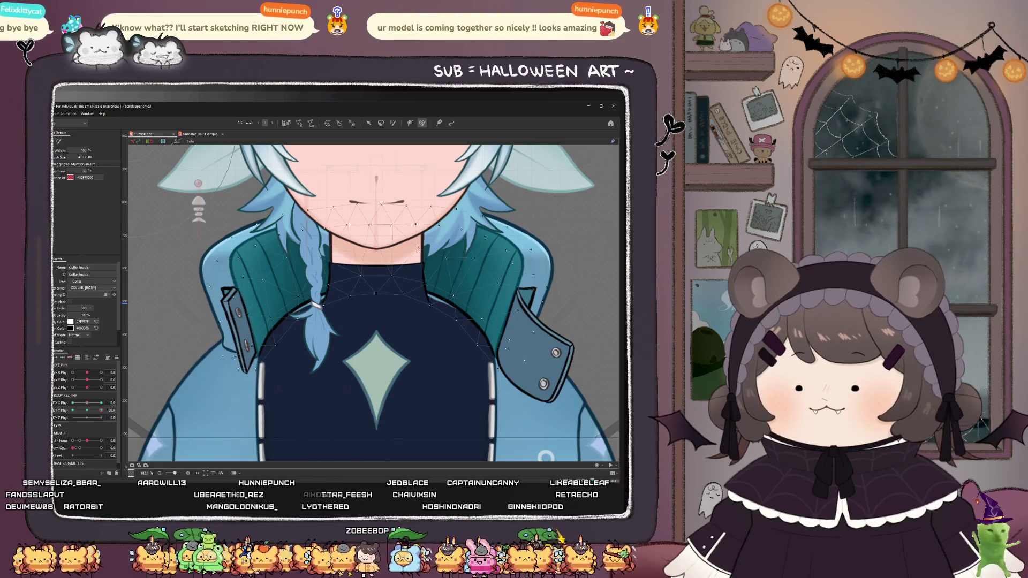
- Paint weight along the Collar_Inside edge and test it at BODY Y Phy -30 and 0
left_click(287, 420)
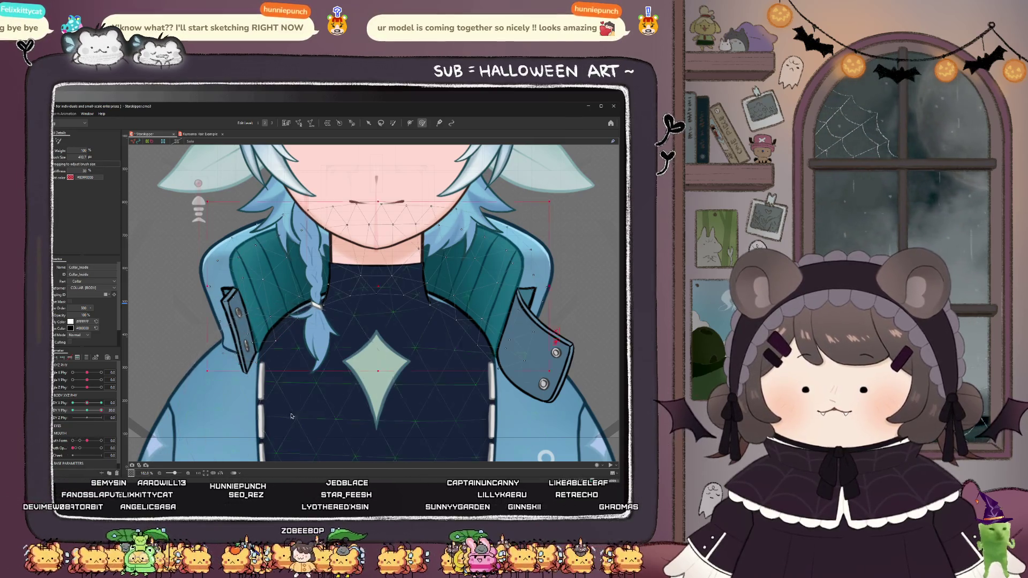
left_click_drag(262, 355, 268, 396)
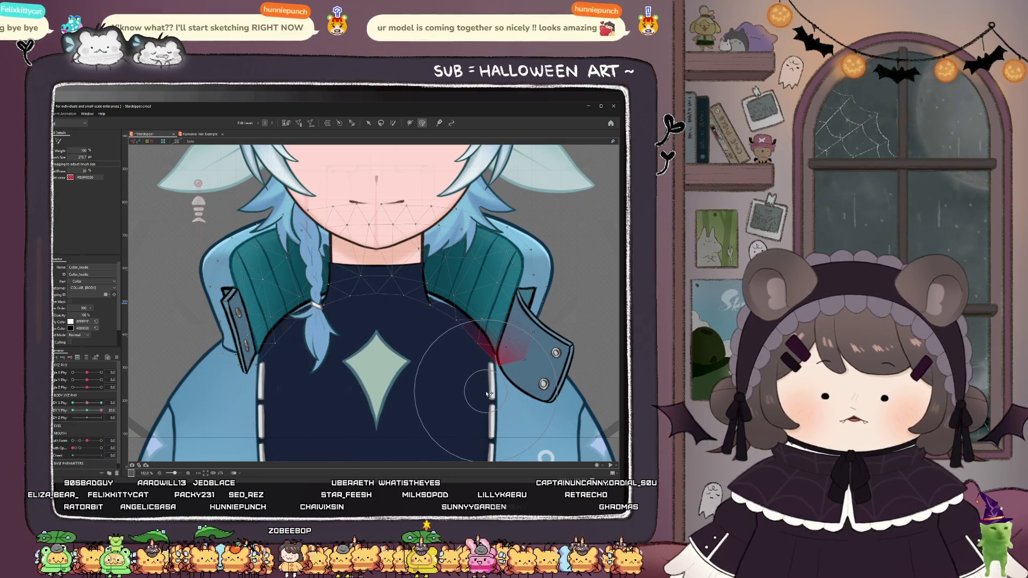
left_click(72, 410)
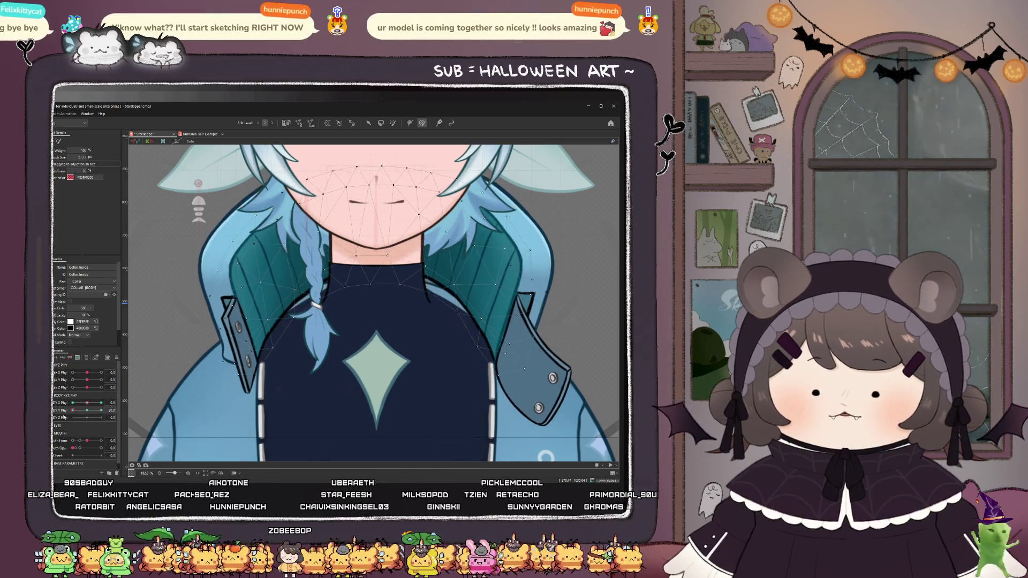
left_click(87, 410)
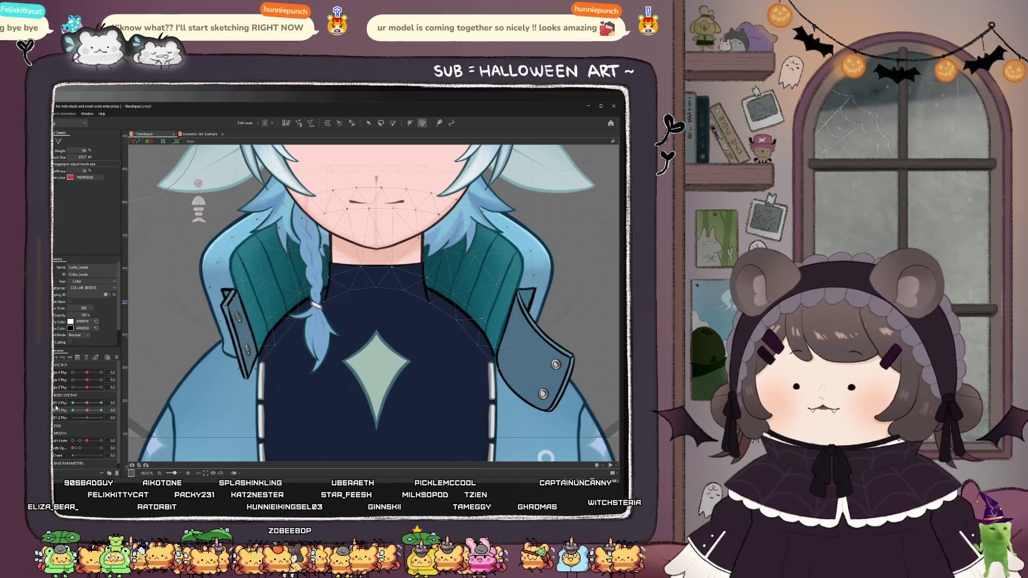
- Select every object in the model with Ctrl+A
key("ctrl+a")
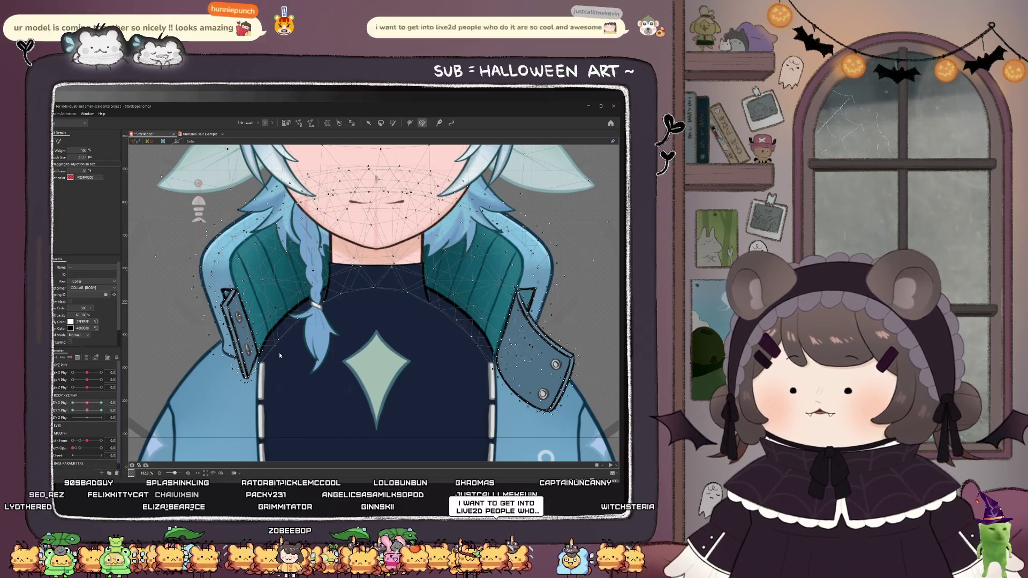
scroll(280, 355, "down", 3)
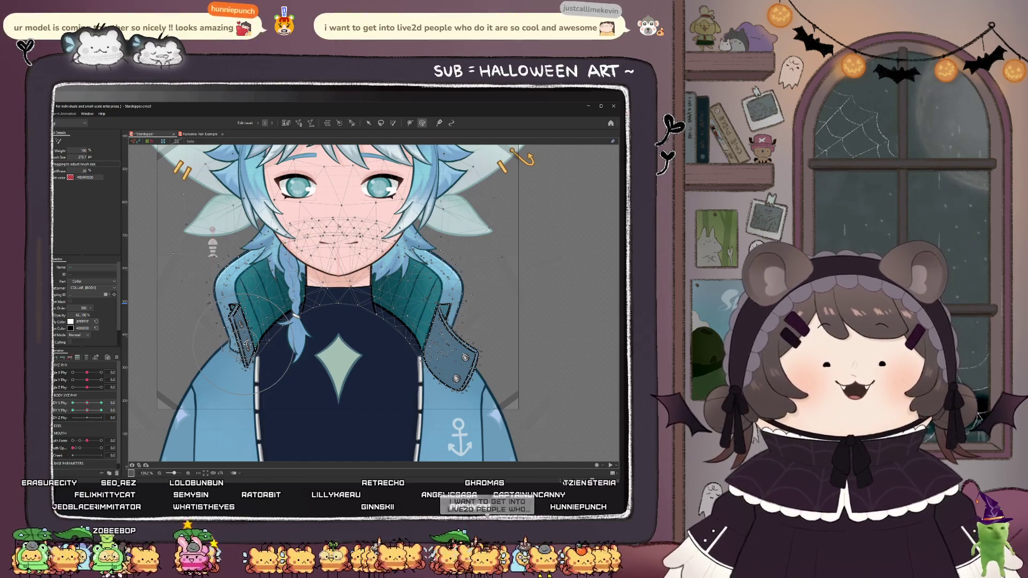
scroll(259, 343, "down", 5)
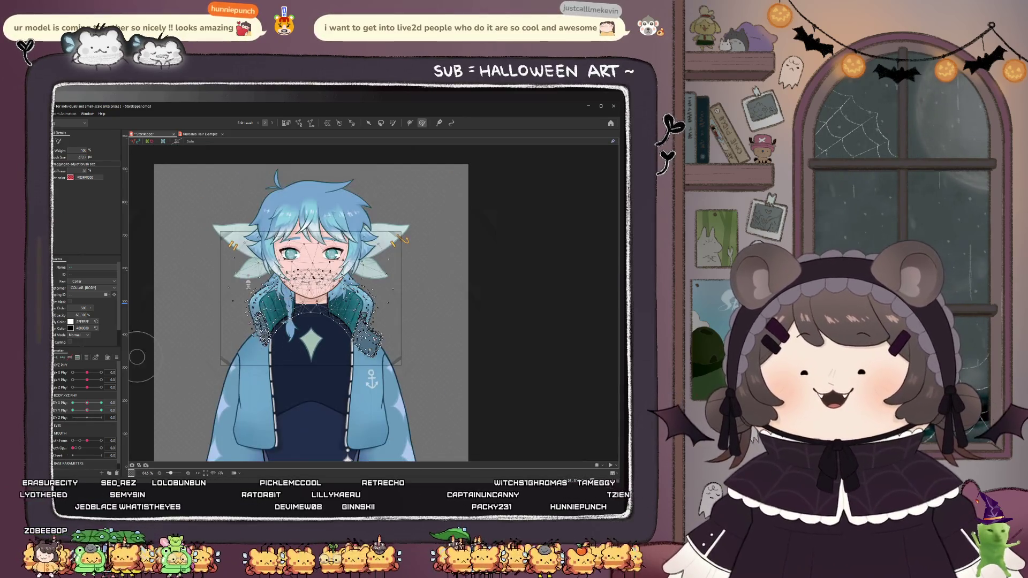
- Test the collar warp on a combined BODY X/Y 2D grid, deselect, and open the animated preview
scroll(284, 337, "up", 5)
scroll(284, 337, "down", 3)
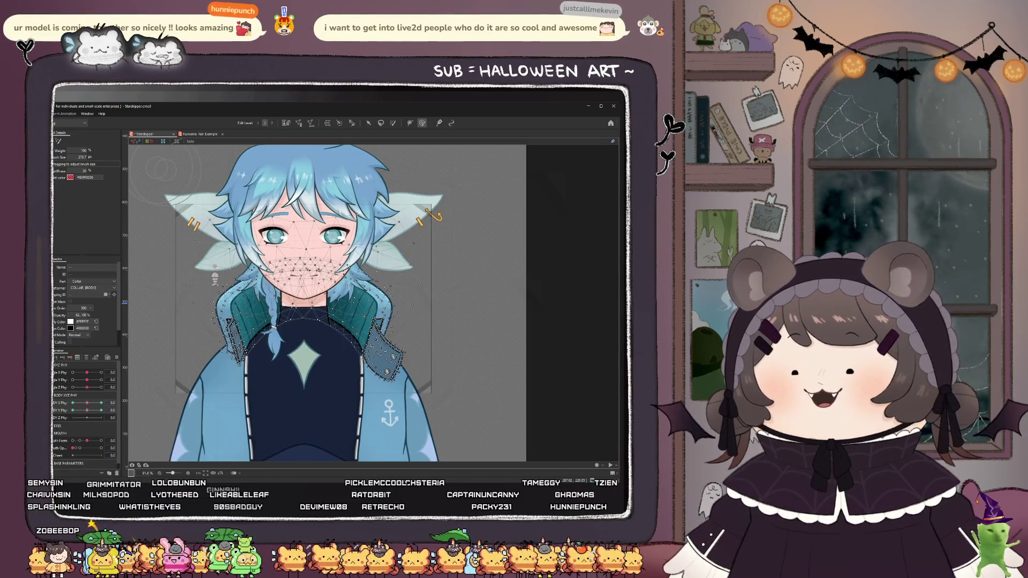
left_click(94, 444)
mouse_move(94, 423)
left_mouse_down()
mouse_move(80, 423)
mouse_move(100, 423)
mouse_move(93, 397)
mouse_move(77, 394)
mouse_move(87, 412)
left_mouse_up()
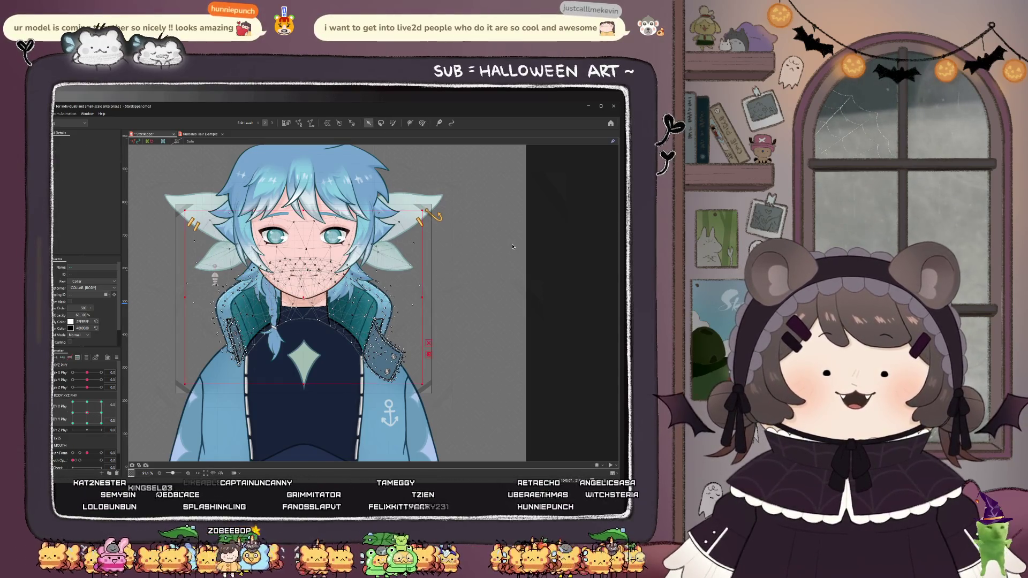
left_click(512, 247)
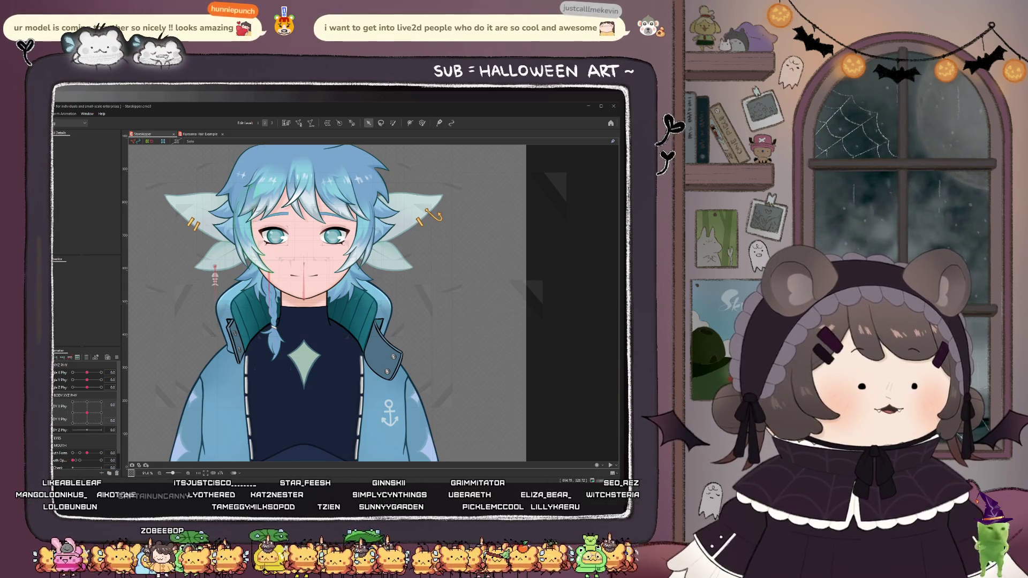
key("alt+Tab")
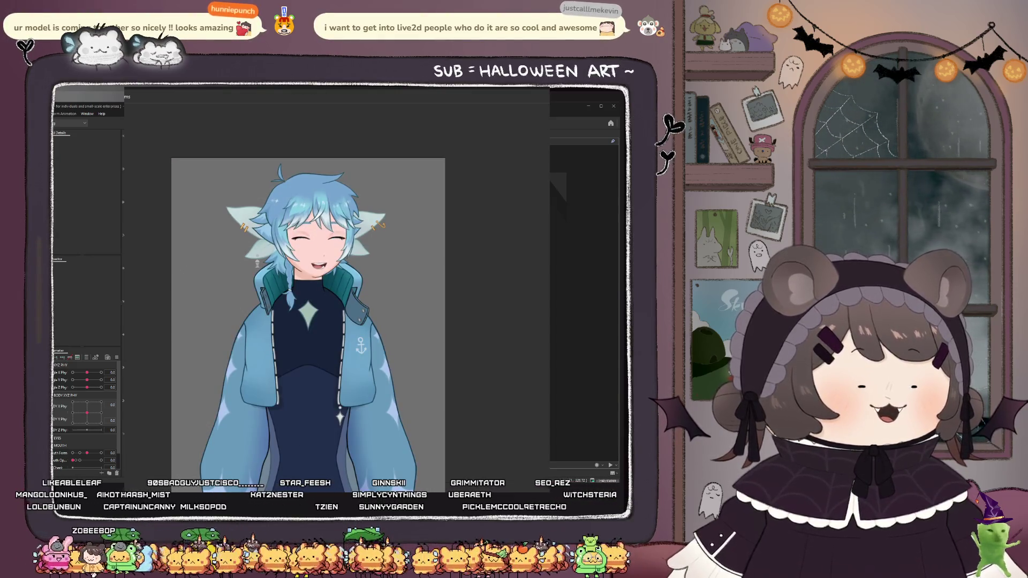
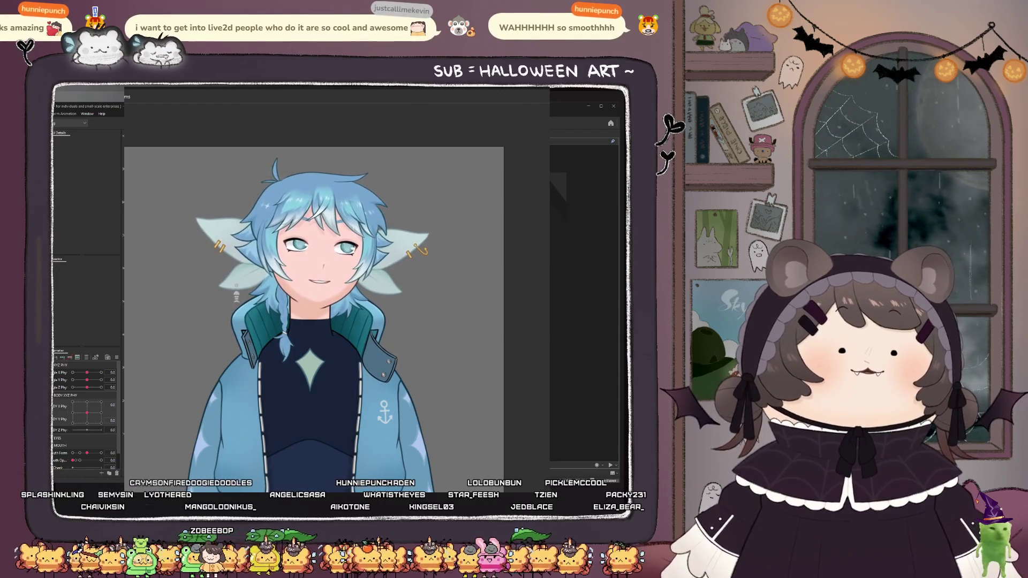
- Test the body sway with BODY Y Phy at 30 in an enlarged live preview
left_click(59, 394)
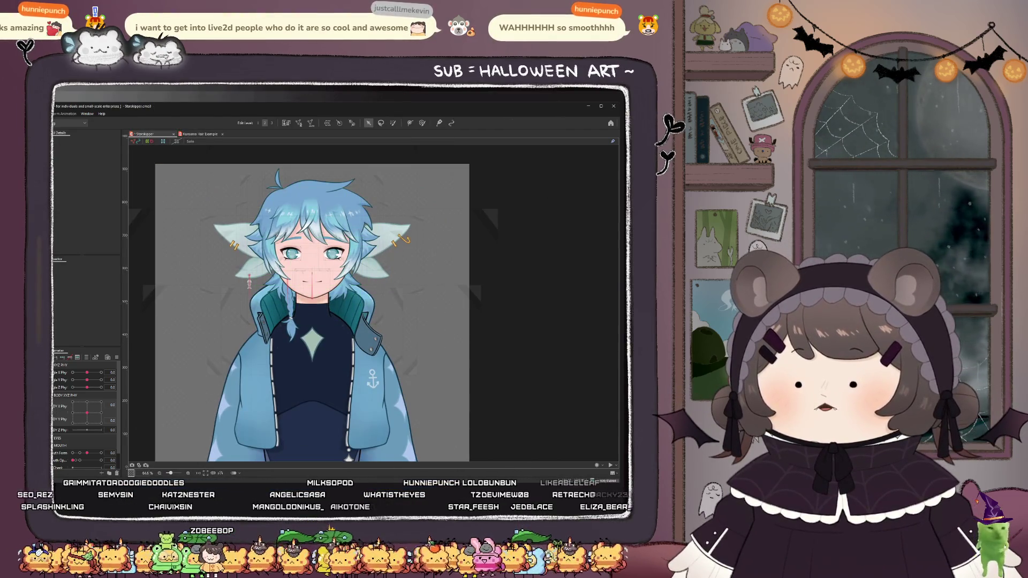
left_click_drag(86, 411, 111, 419)
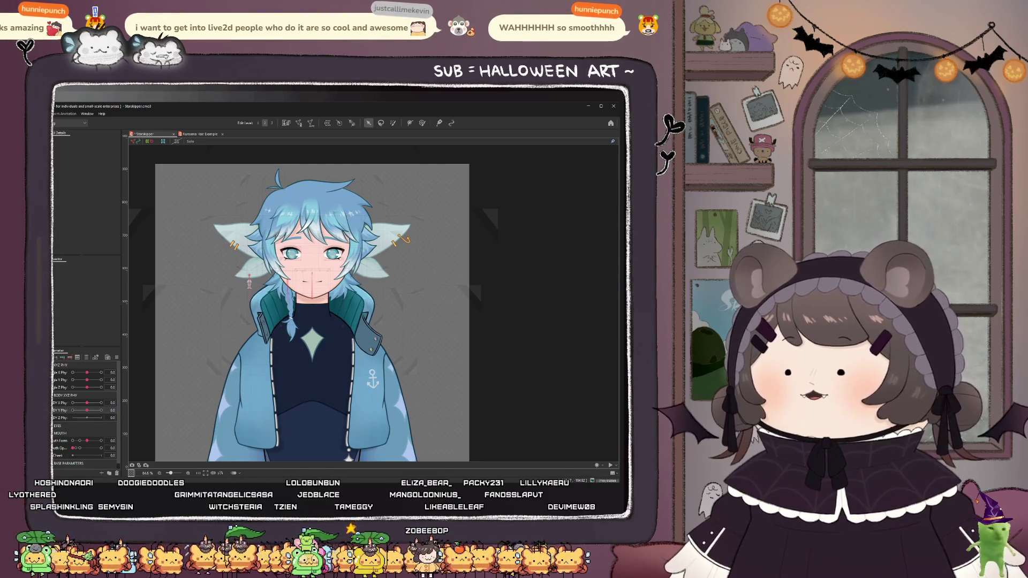
key("alt+Tab")
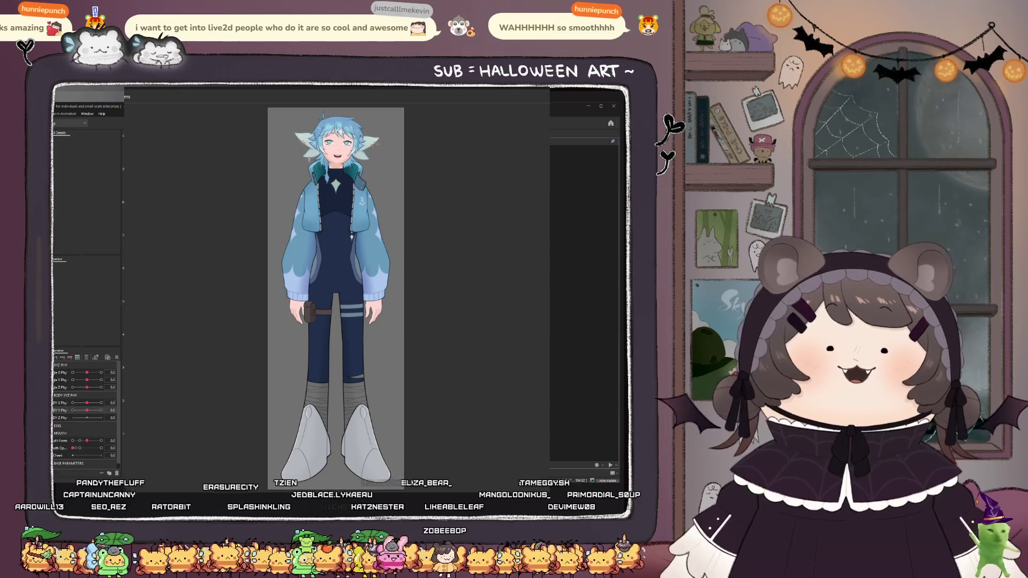
key("alt+Tab")
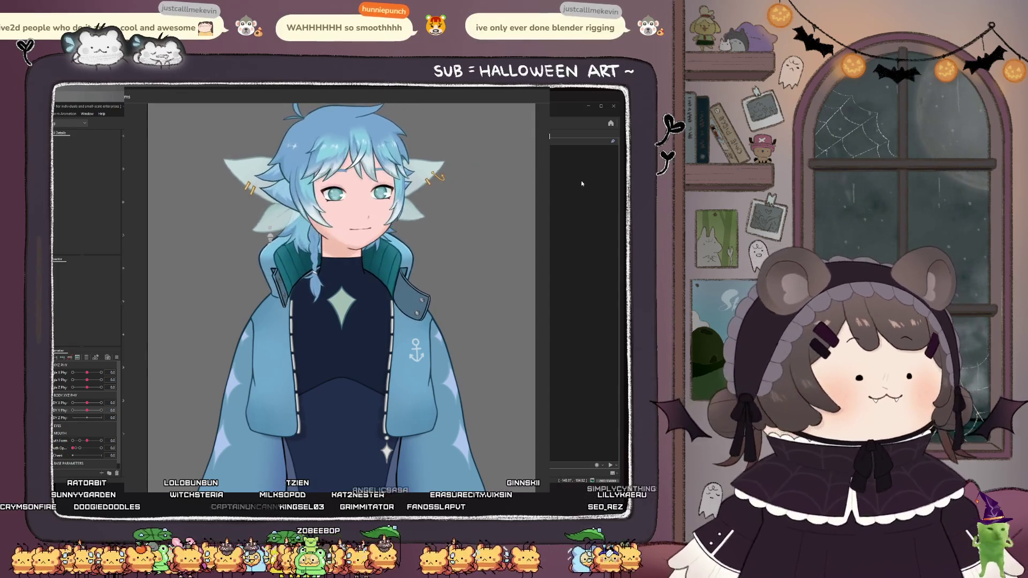
left_click(573, 136)
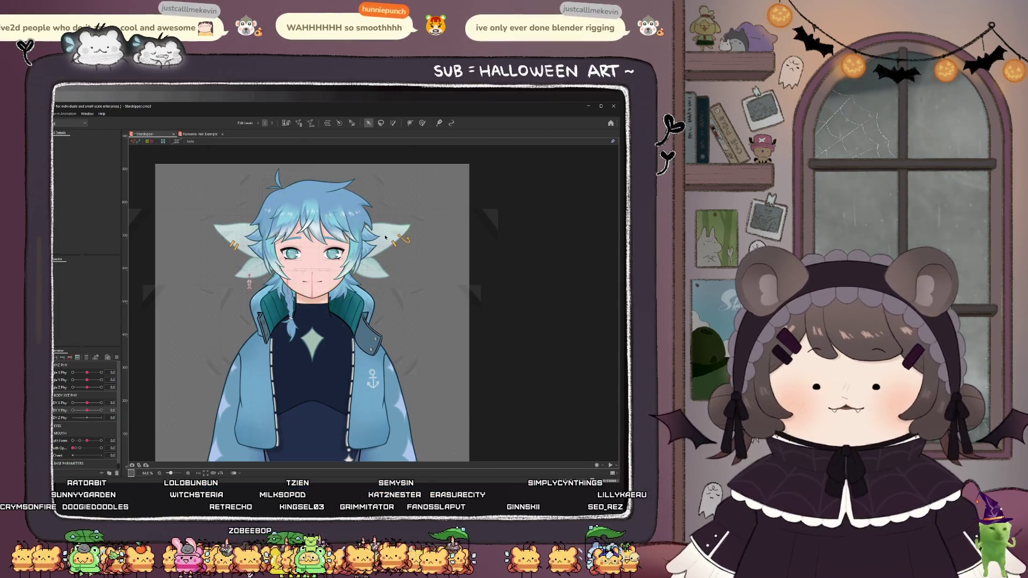
- Select the jacket's body warp deformer in the modeling view
scroll(384, 239, "down", 3)
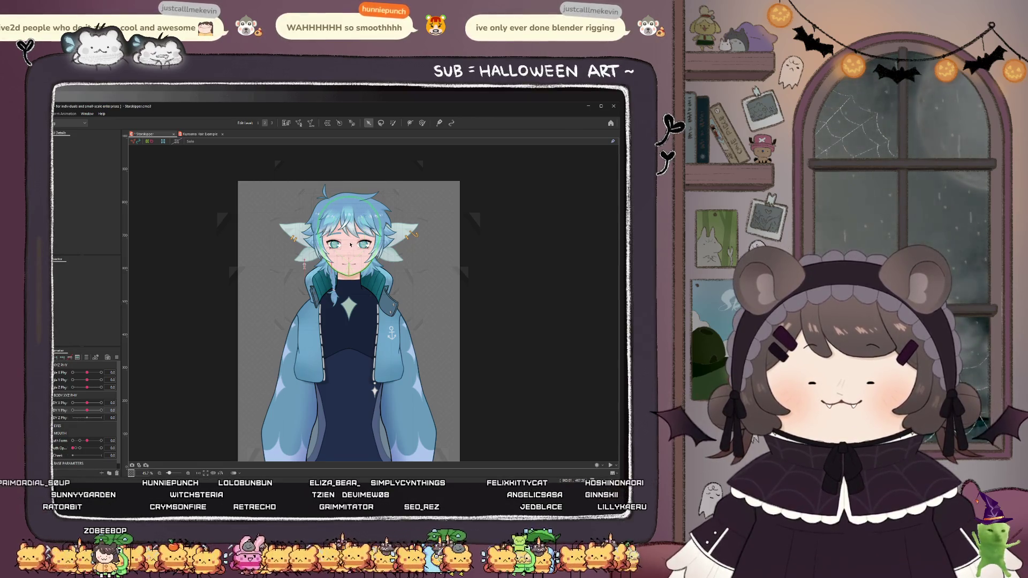
left_click(300, 364)
scroll(418, 345, "up", 2)
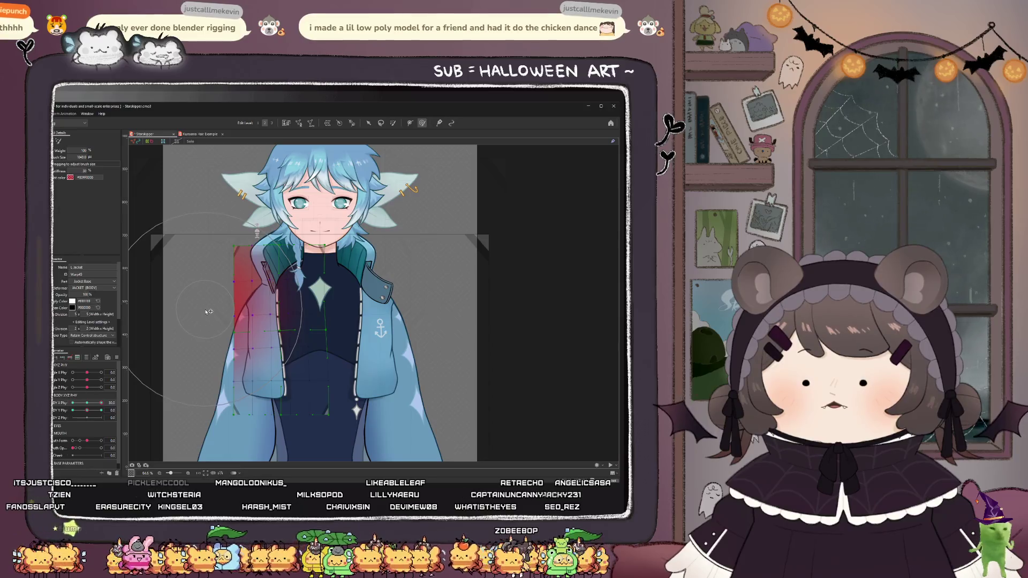
- Paint weights on the left jacket and collar with BODY Y Phy pushed to its extreme
key("b")
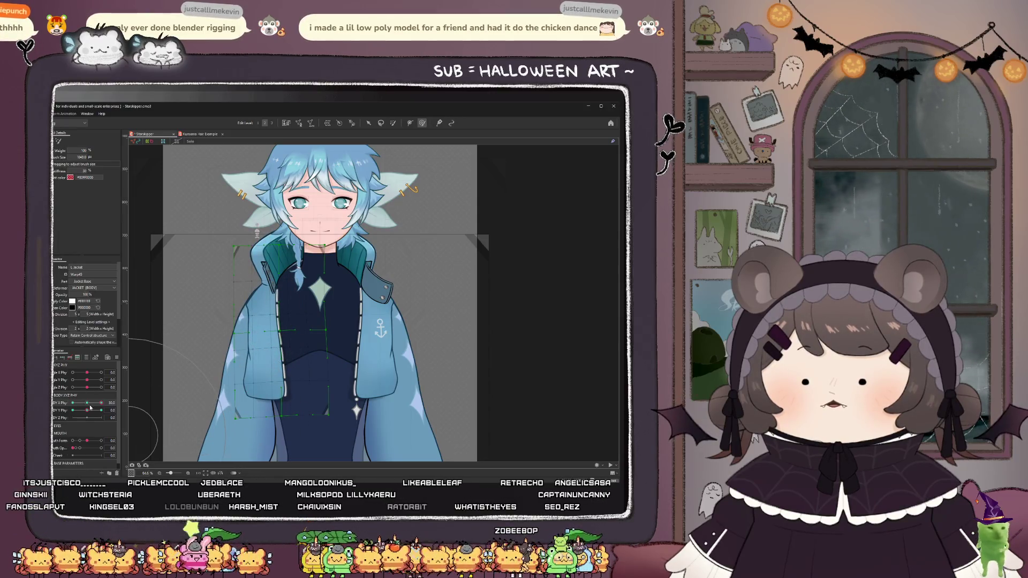
left_click(87, 404)
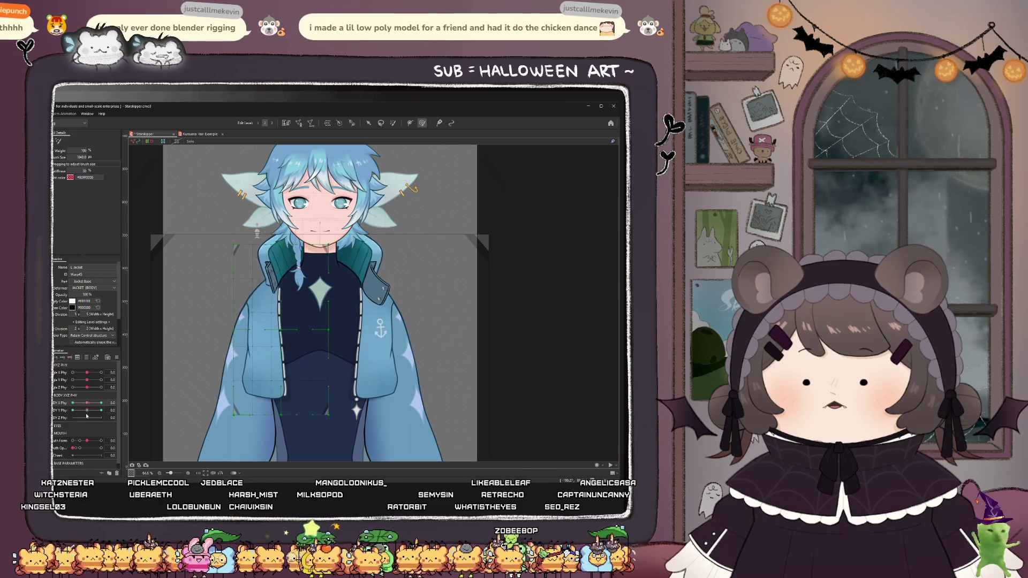
left_click(86, 403)
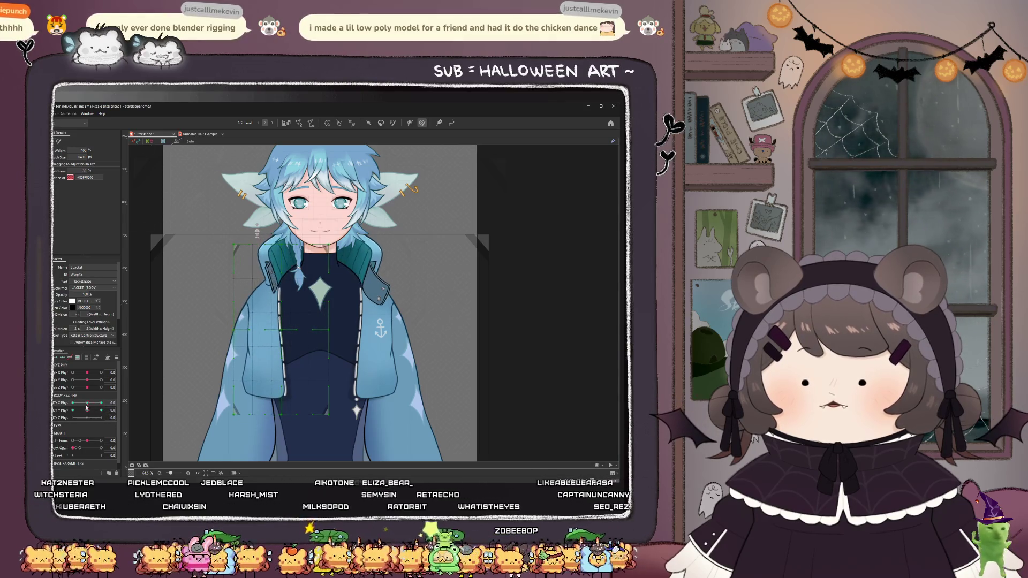
left_click_drag(87, 410, 62, 414)
left_click_drag(330, 260, 331, 277)
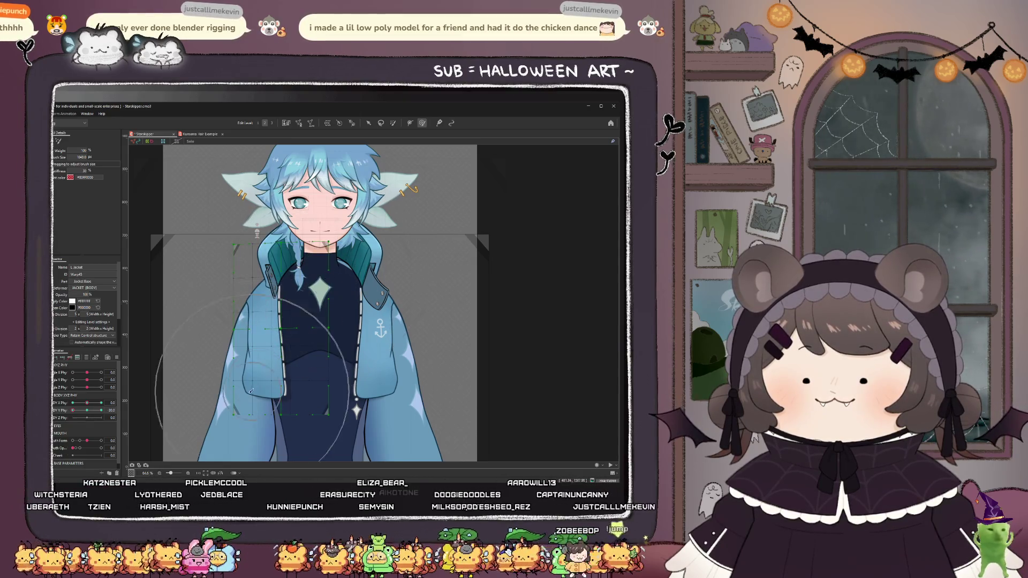
left_click_drag(279, 316, 275, 357)
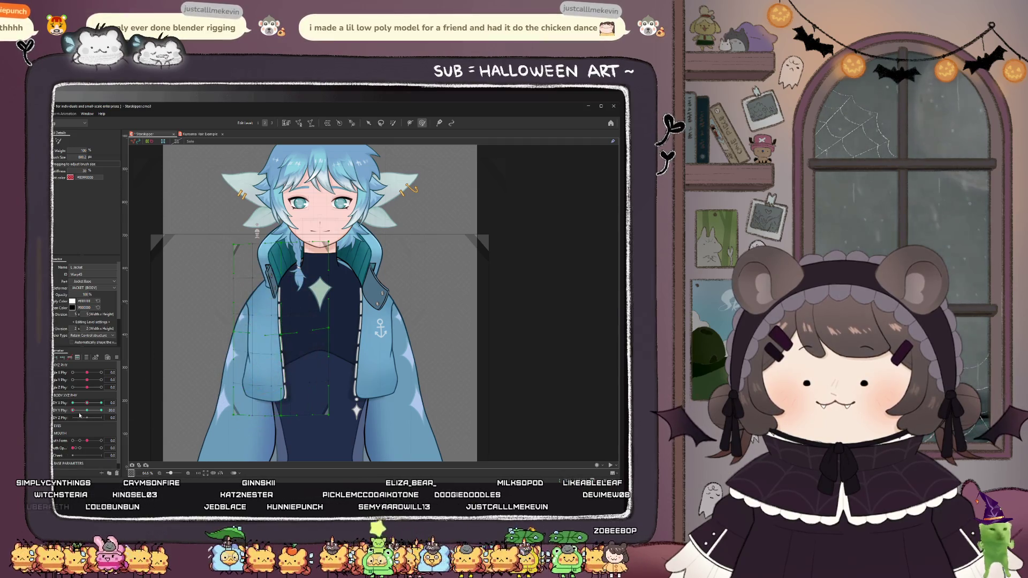
left_click(76, 410)
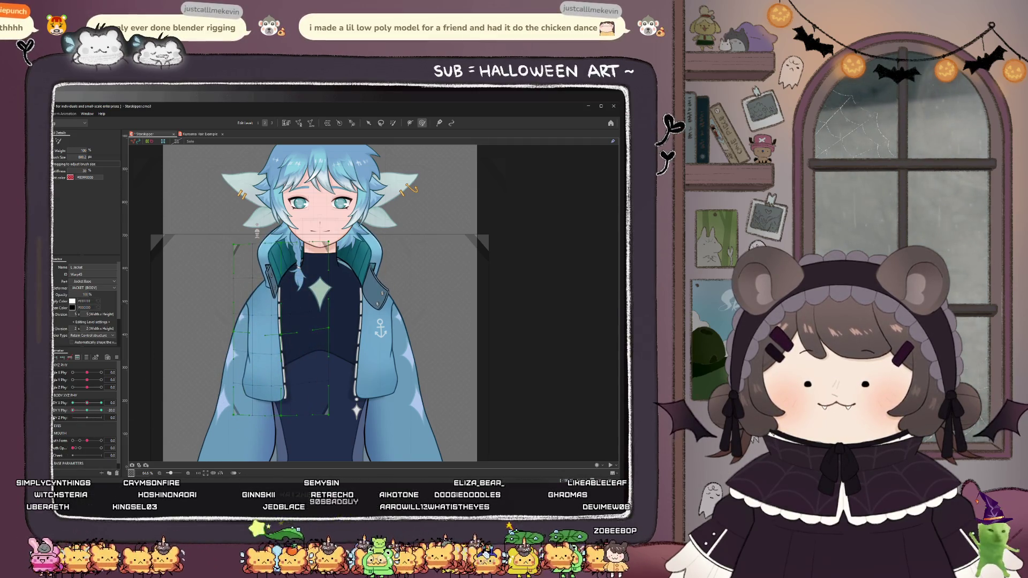
- Smooth the left jacket's bend and brush the chest, checking BODY Y Phy at 0 and 30
left_click_drag(291, 323, 299, 303)
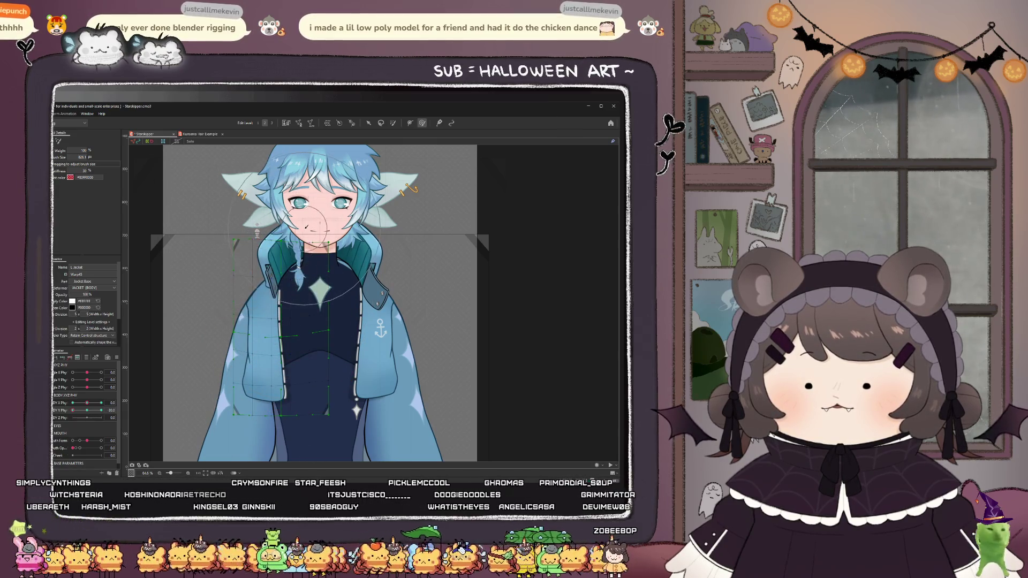
left_click_drag(77, 411, 91, 414)
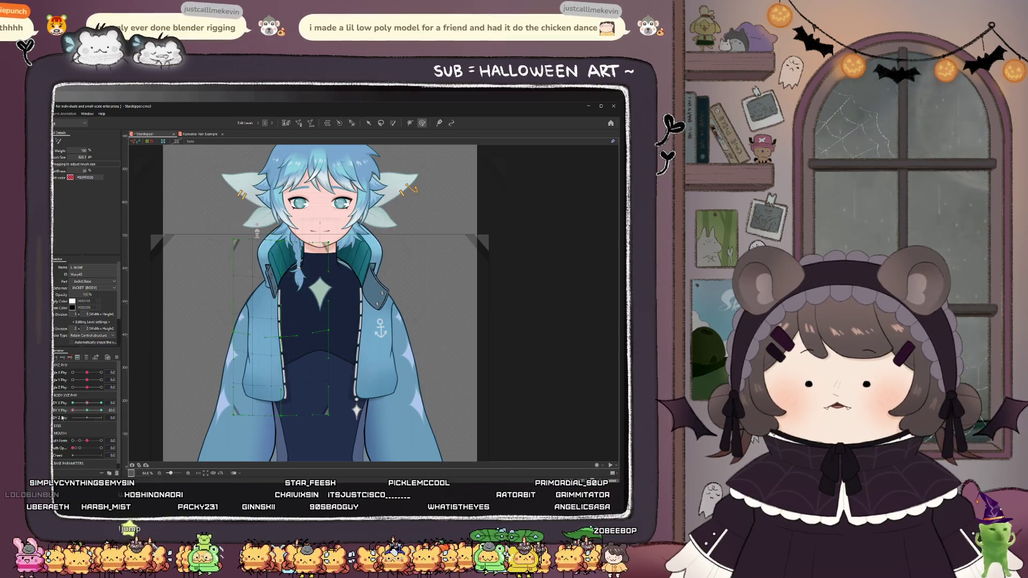
scroll(269, 287, "up", 2)
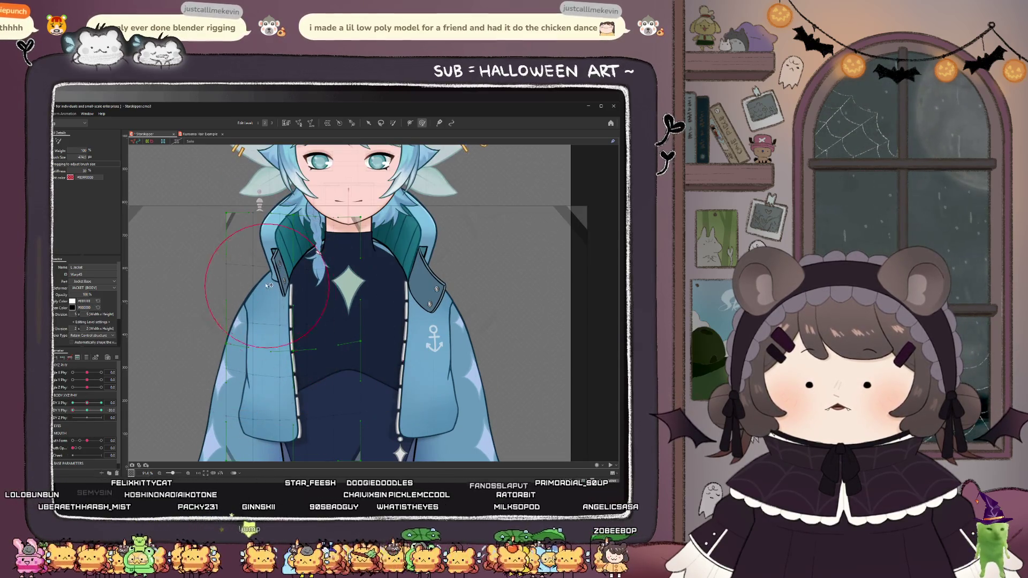
left_click_drag(281, 371, 276, 344)
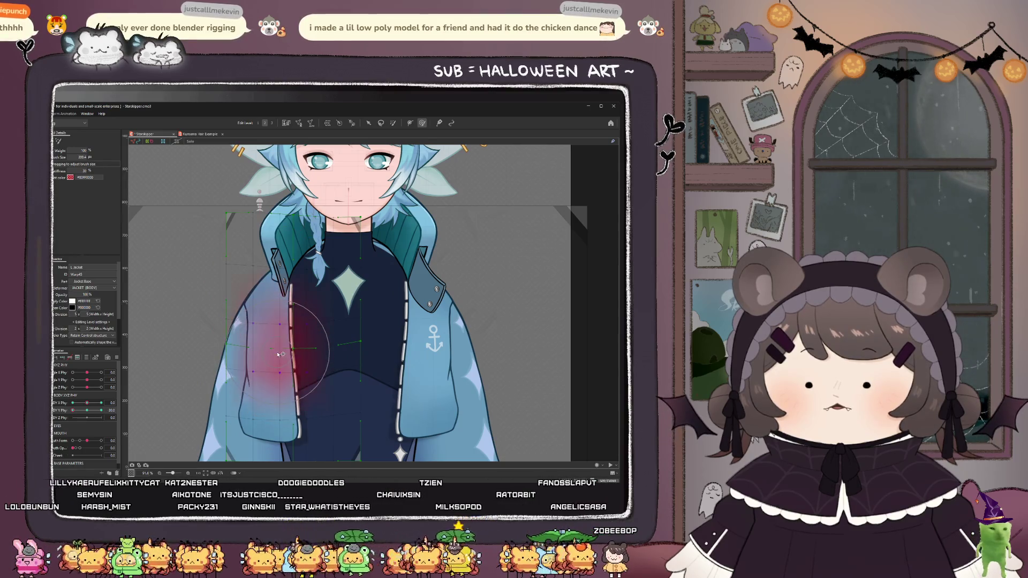
mouse_move(101, 410)
left_mouse_down()
mouse_move(86, 413)
mouse_move(101, 410)
left_mouse_up()
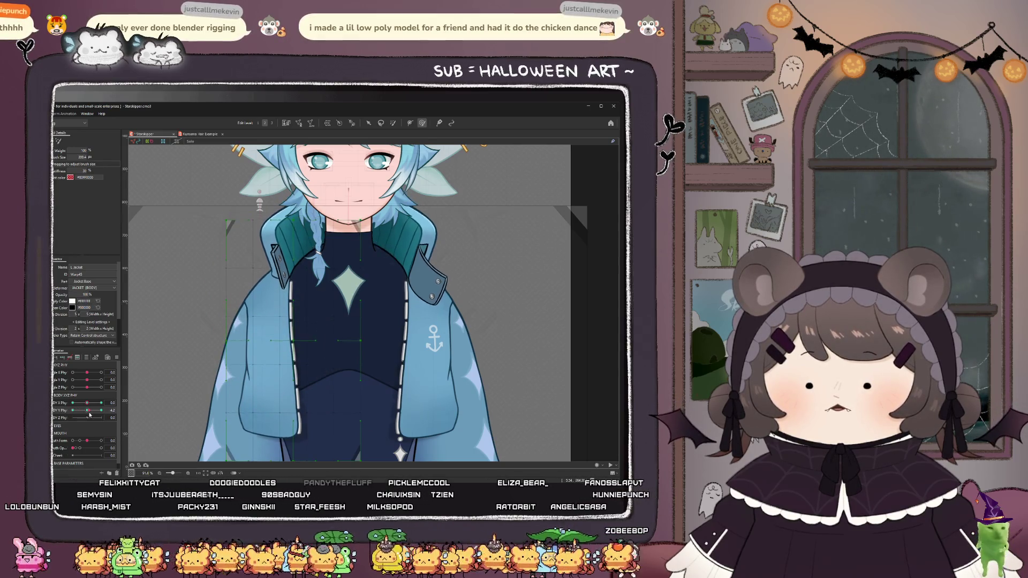
left_click_drag(342, 268, 337, 253)
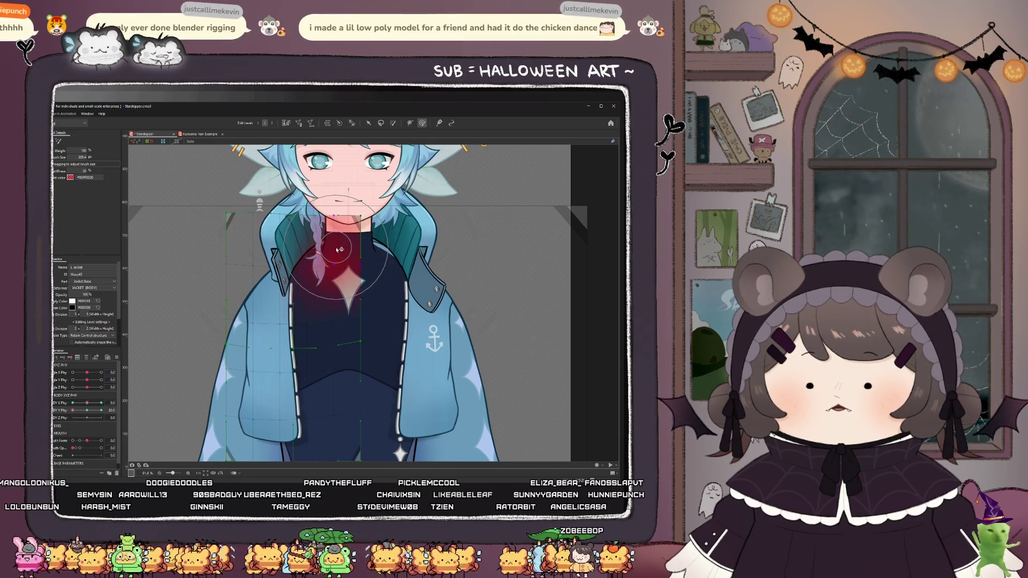
scroll(311, 276, "down", 3)
- Repaint the left jacket and chest diamond, testing BODY Y Phy at 4.8, 20.4 and 11.4
mouse_move(101, 410)
left_mouse_down()
mouse_move(89, 412)
mouse_move(101, 410)
left_mouse_up()
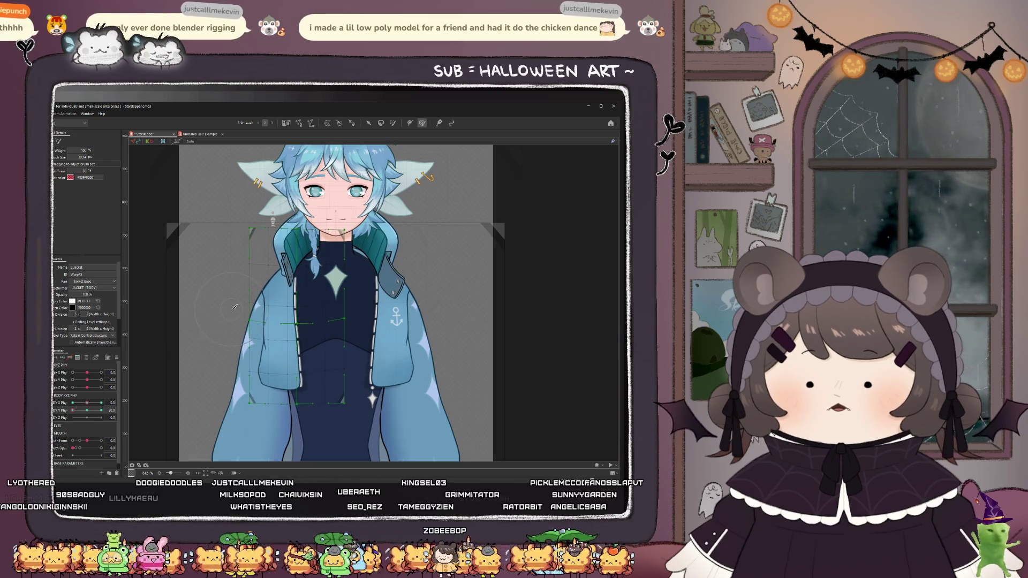
scroll(228, 289, "down", 2)
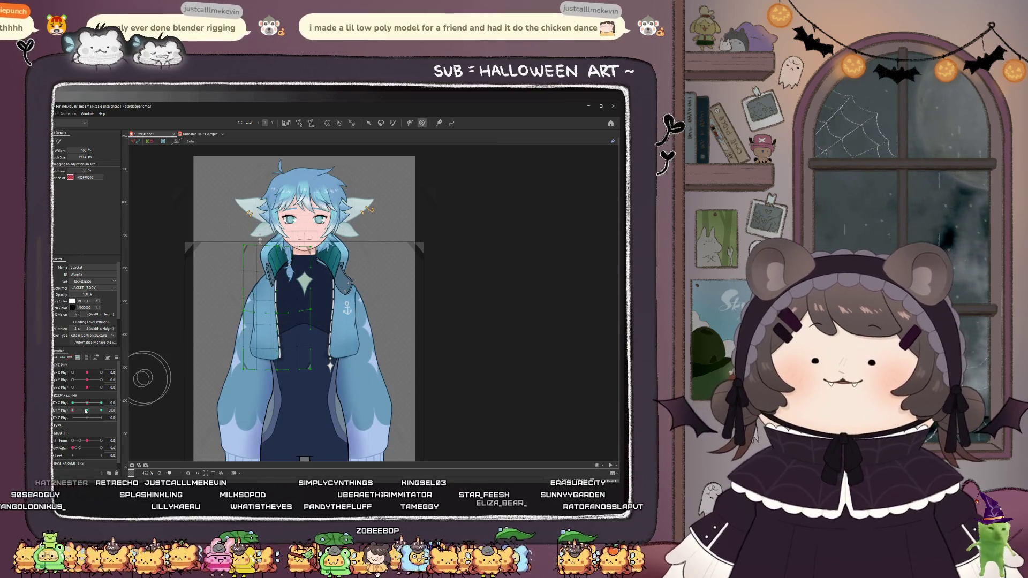
left_click_drag(87, 411, 96, 411)
scroll(256, 332, "up", 2)
mouse_move(287, 277)
left_mouse_down()
mouse_move(289, 345)
mouse_move(279, 321)
left_mouse_up()
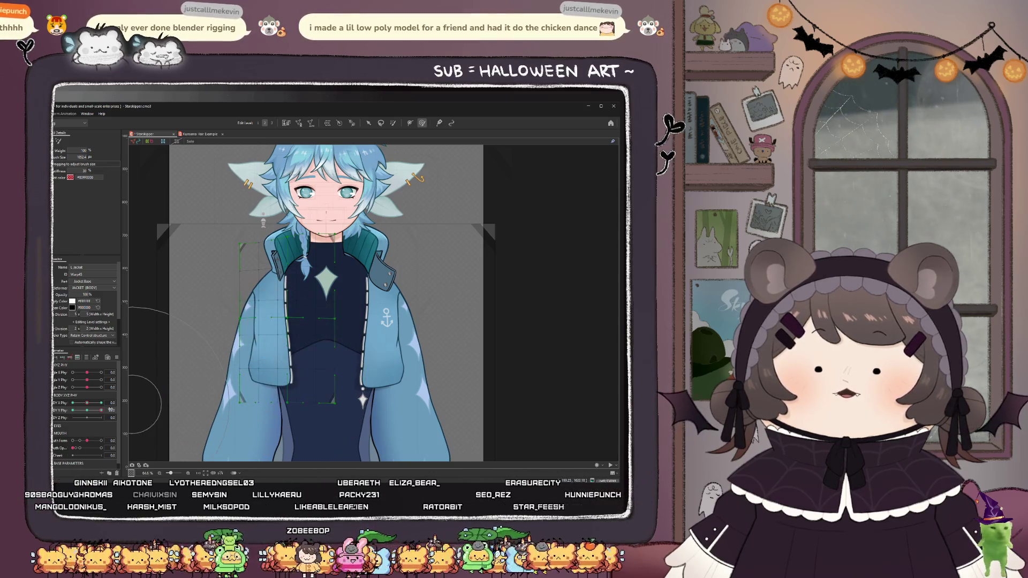
left_click_drag(75, 417, 96, 413)
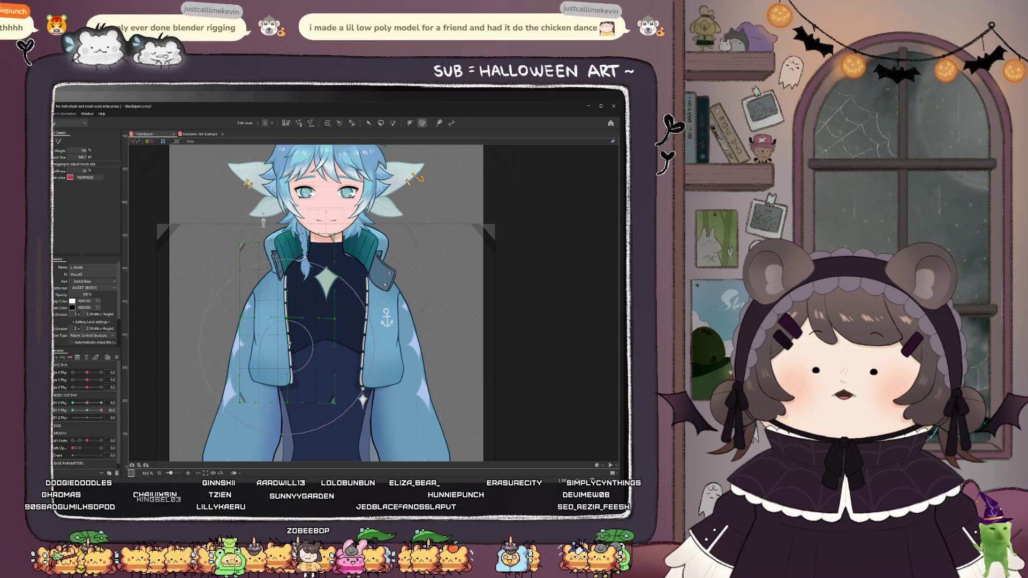
left_click_drag(289, 345, 294, 347)
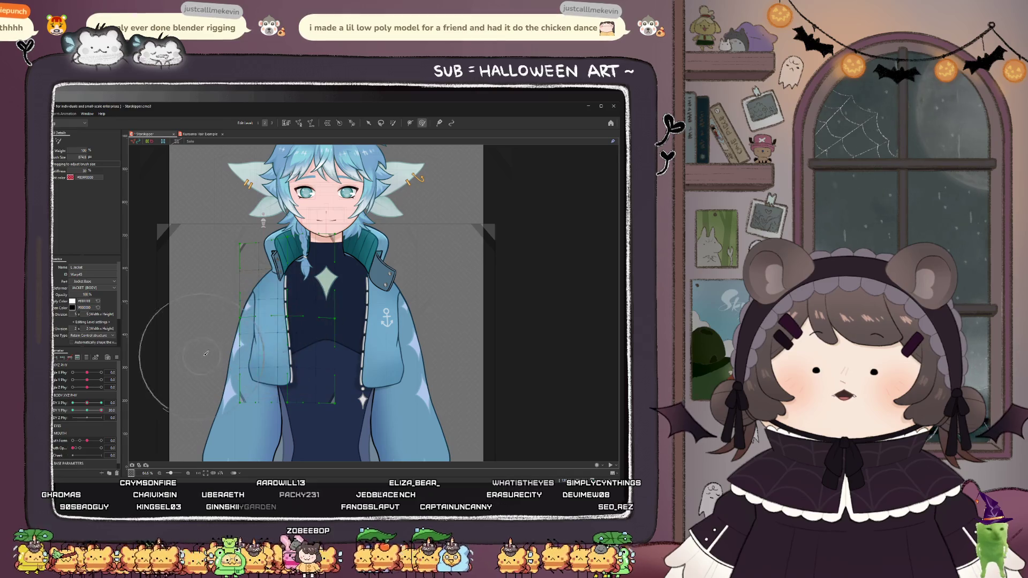
scroll(257, 217, "up", 3)
left_click_drag(356, 264, 375, 321)
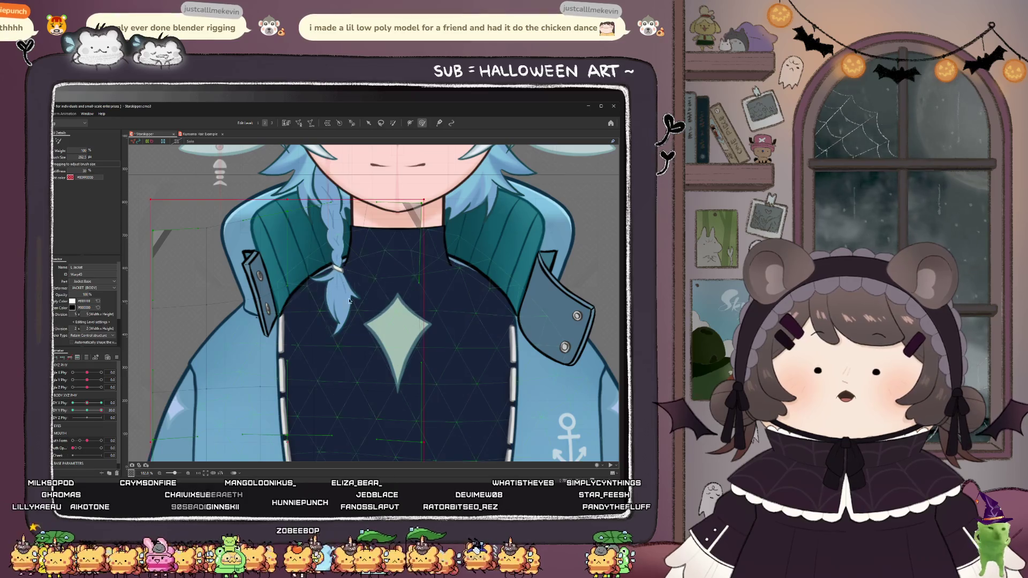
scroll(309, 289, "down", 3)
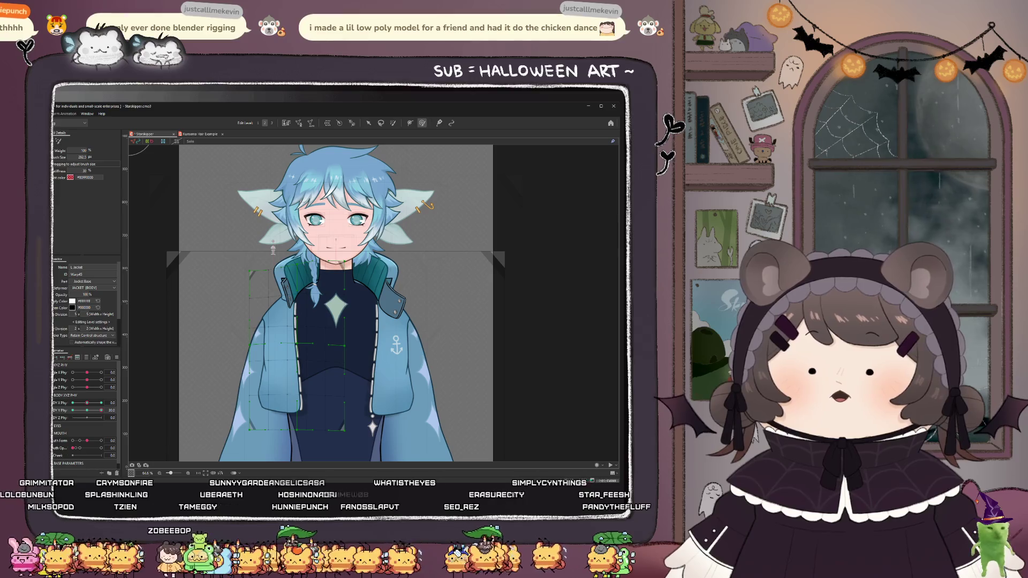
scroll(289, 251, "up", 3)
- Select the Collar_Colour mesh and try weight strokes on both collar edges, undoing them
key("v")
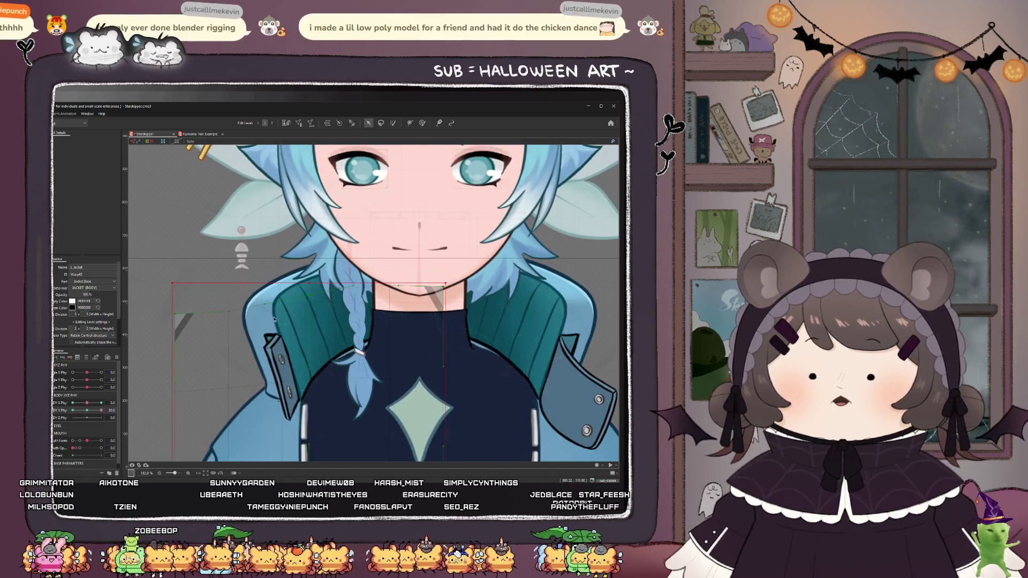
left_click(286, 297)
scroll(225, 329, "down", 2)
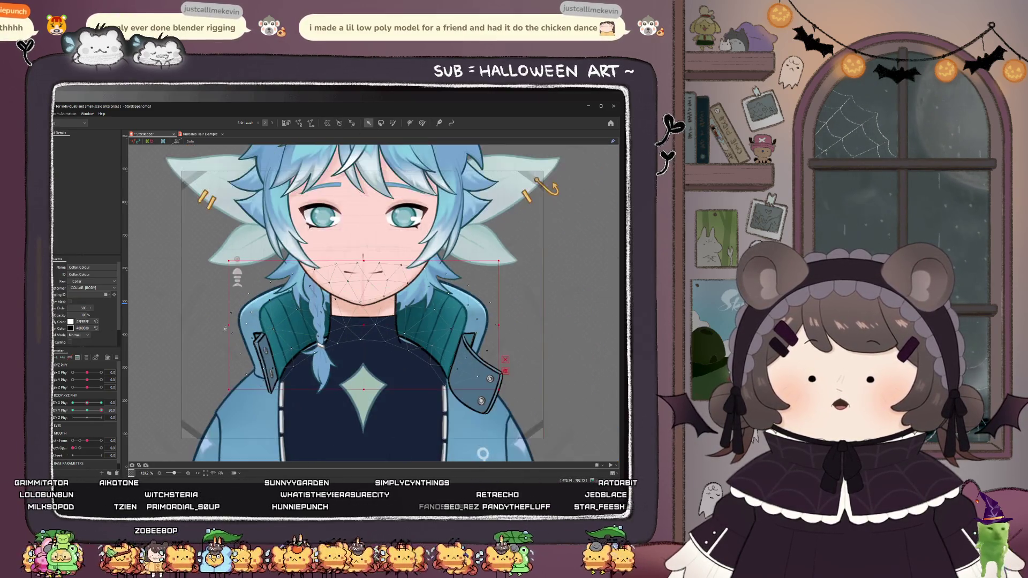
scroll(351, 354, "up", 2)
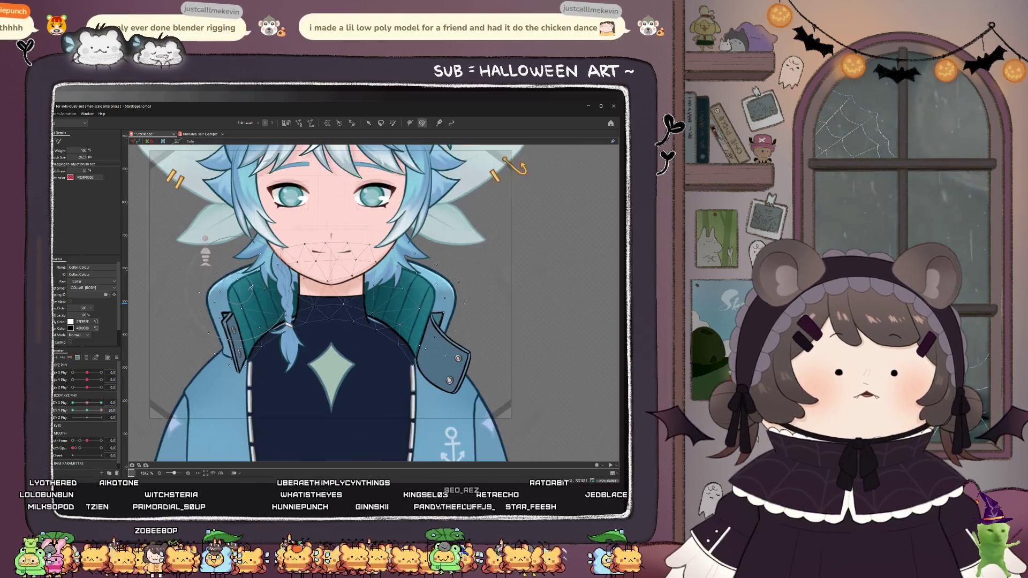
left_click(422, 122)
scroll(268, 339, "up", 2)
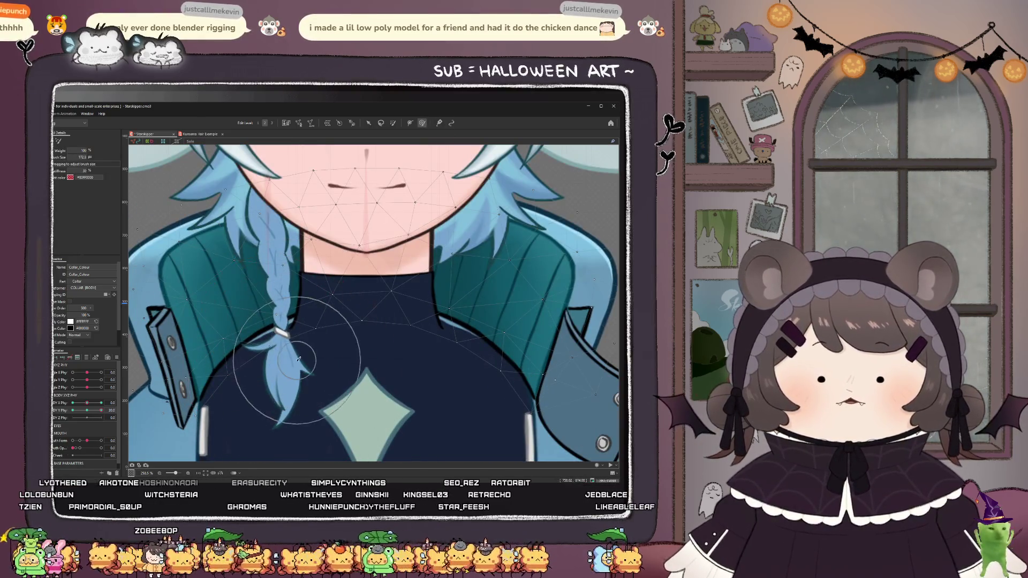
left_click_drag(298, 359, 287, 344)
key("ctrl+z")
left_click_drag(402, 340, 426, 345)
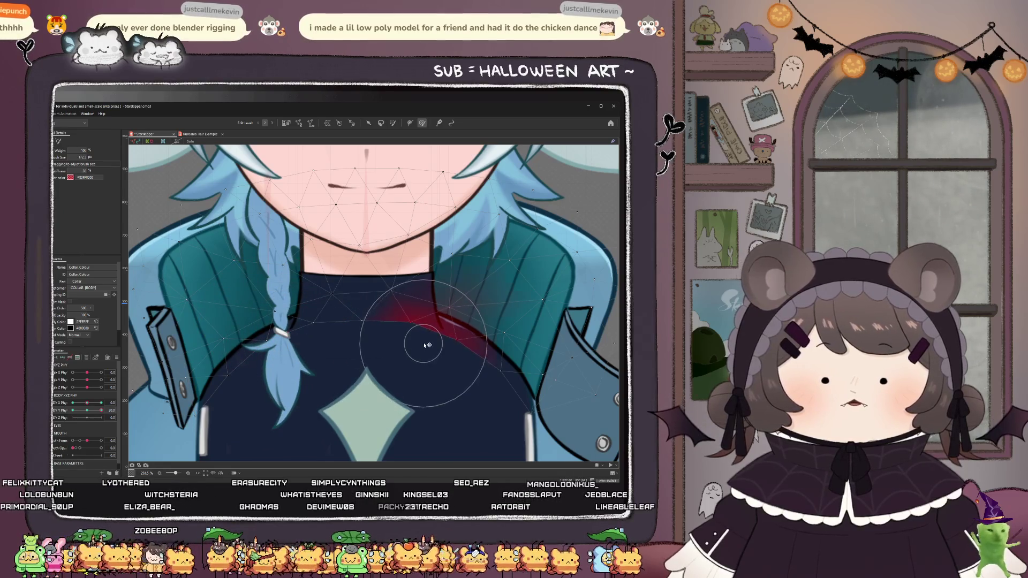
key("ctrl+z")
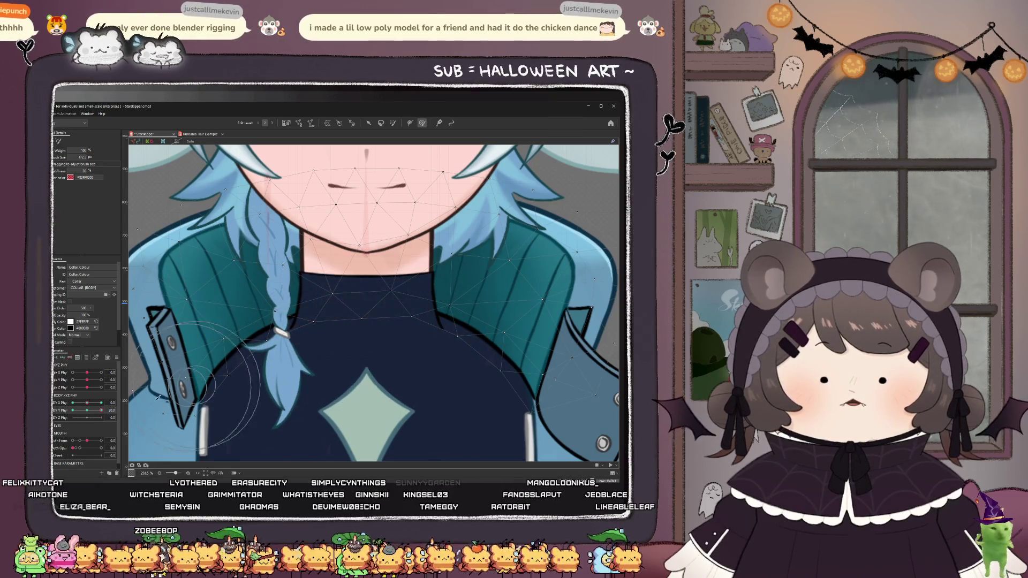
- Paint collar weights near the braid and along the collar line while turning the body both ways
left_click(87, 413)
left_click_drag(86, 410, 102, 402)
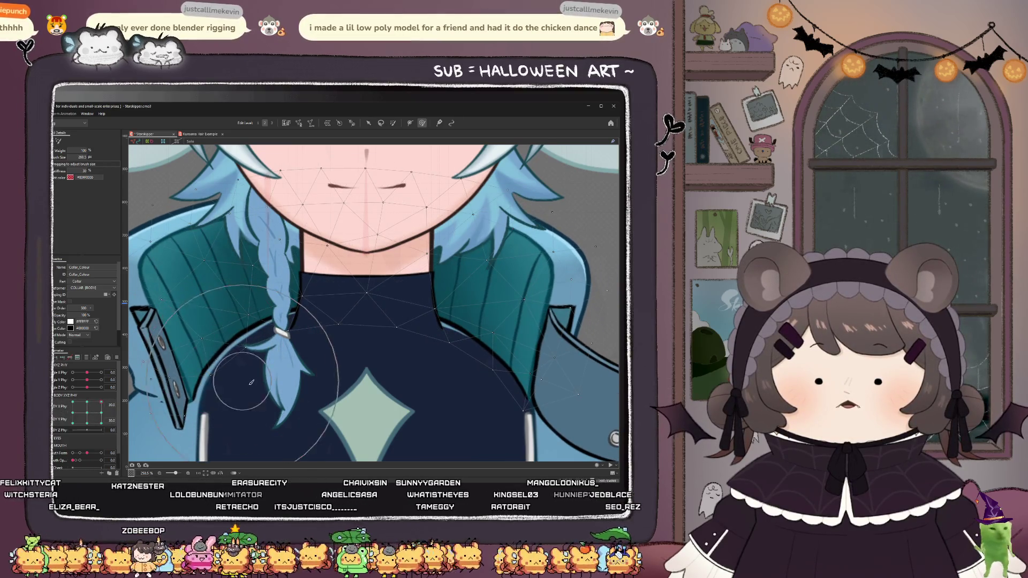
left_click_drag(248, 380, 241, 407)
mouse_move(235, 342)
left_mouse_down()
mouse_move(315, 357)
mouse_move(307, 333)
left_mouse_up()
mouse_move(416, 368)
left_mouse_down()
mouse_move(414, 342)
mouse_move(294, 337)
left_mouse_up()
left_click(72, 402)
left_click_drag(410, 332, 481, 355)
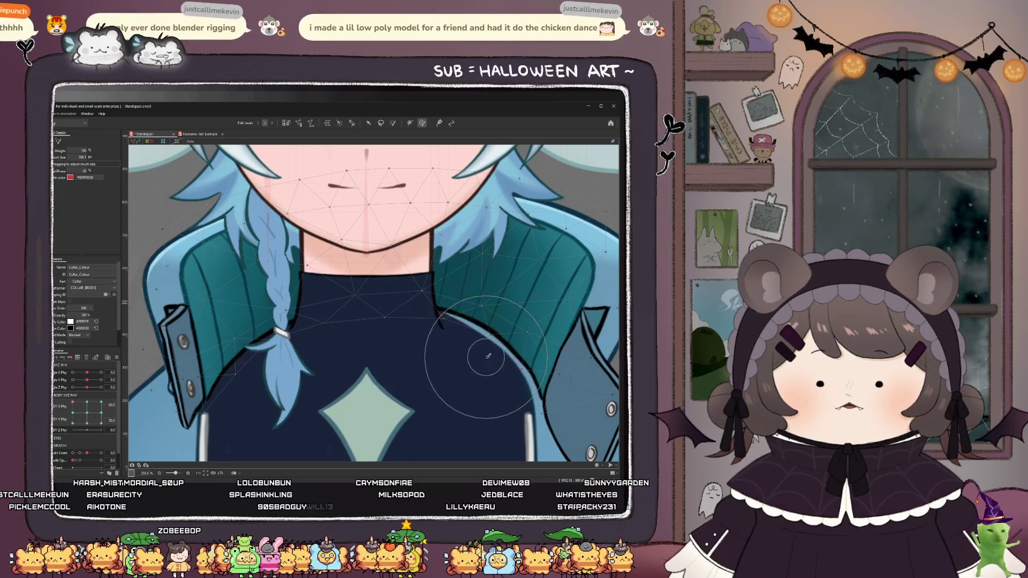
mouse_move(73, 403)
left_mouse_down()
mouse_move(57, 411)
mouse_move(68, 420)
left_mouse_up()
scroll(312, 353, "down", 10)
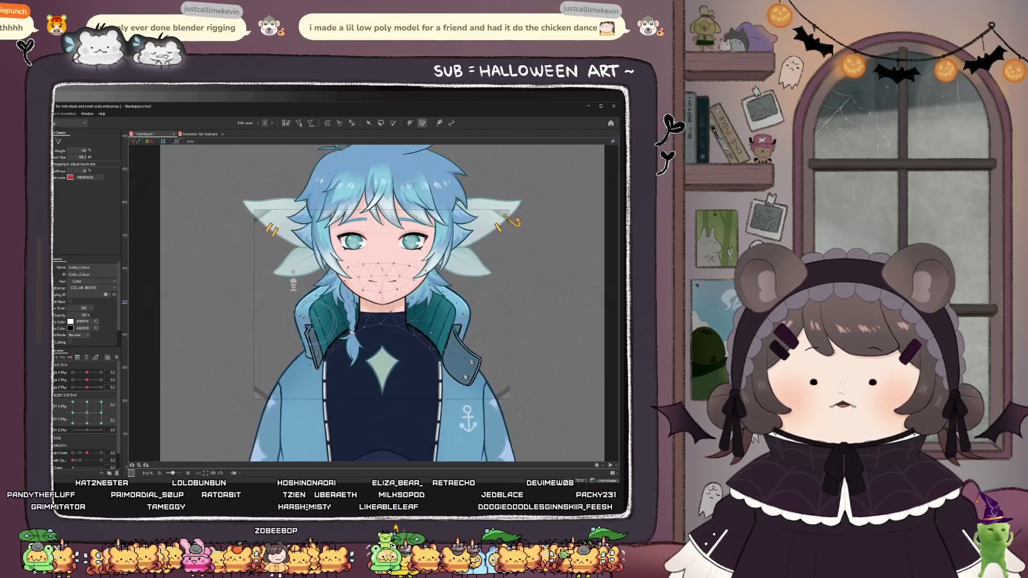
- Select the left jacket's parent Warp43 deformer and preview it with the body posed upward
scroll(313, 353, "up", 2)
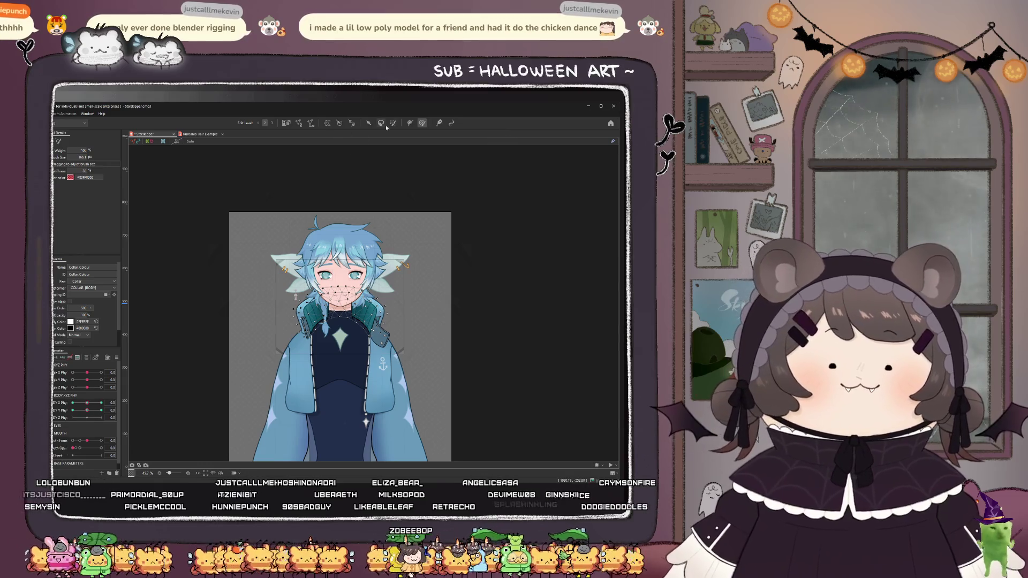
left_click(295, 382)
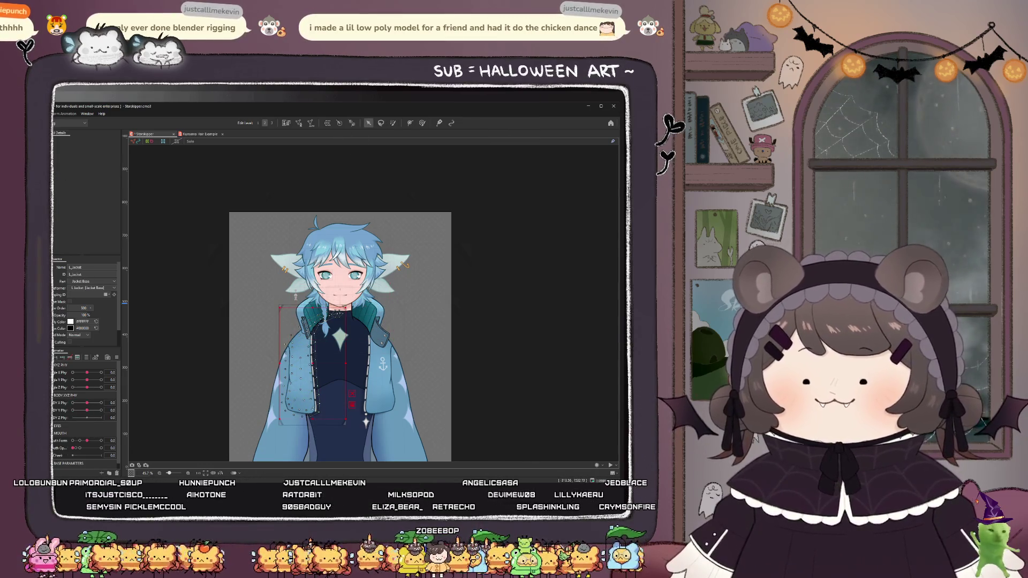
left_click(295, 382)
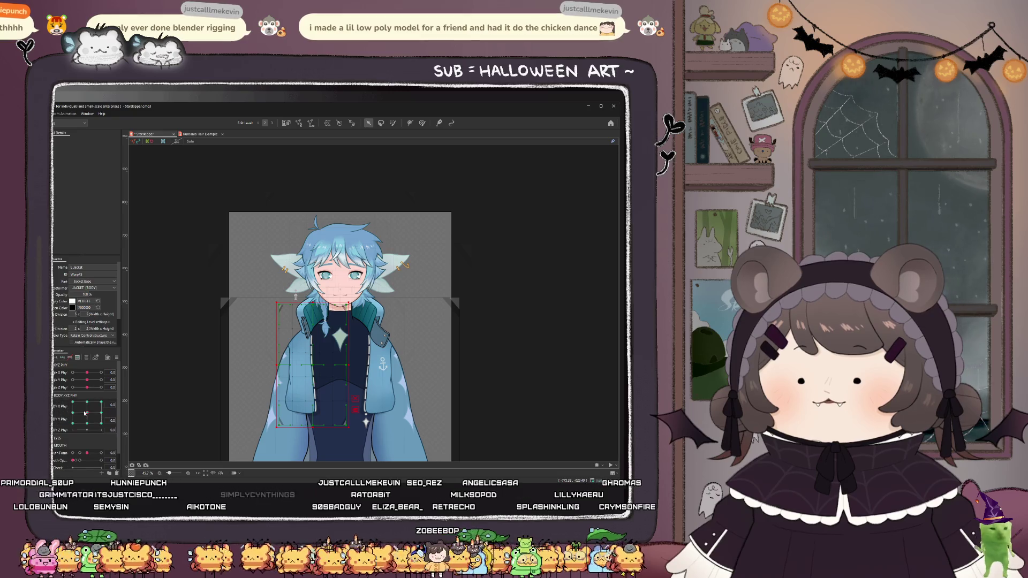
left_click_drag(84, 413, 87, 412)
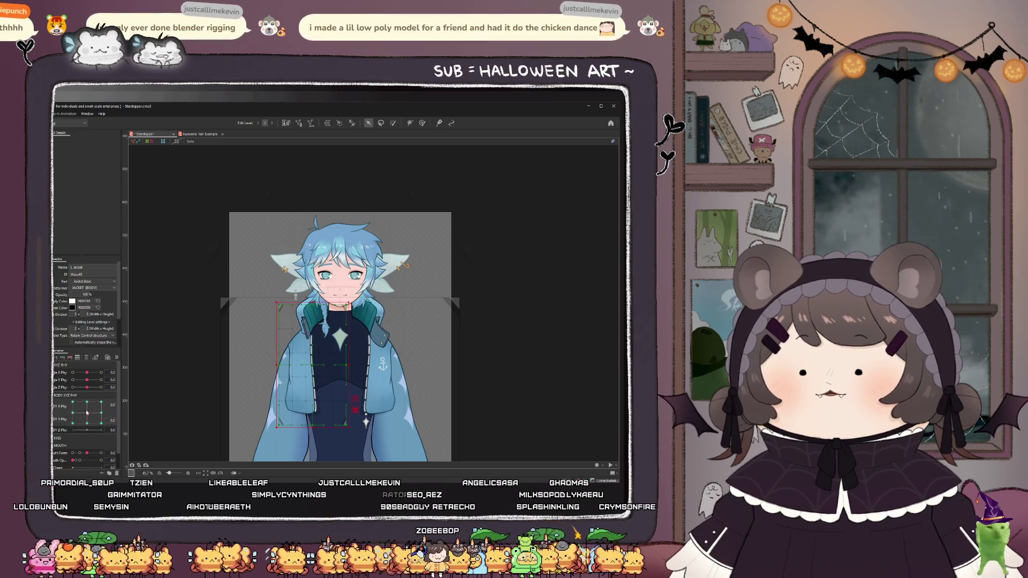
left_click(58, 413)
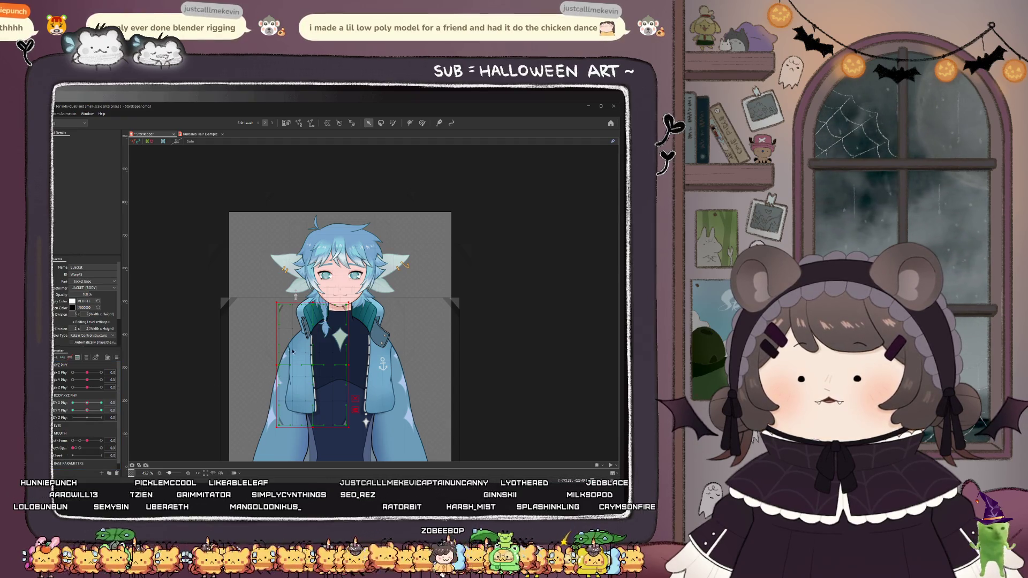
left_click(58, 412)
mouse_move(72, 423)
left_mouse_down()
mouse_move(87, 402)
mouse_move(117, 397)
left_mouse_up()
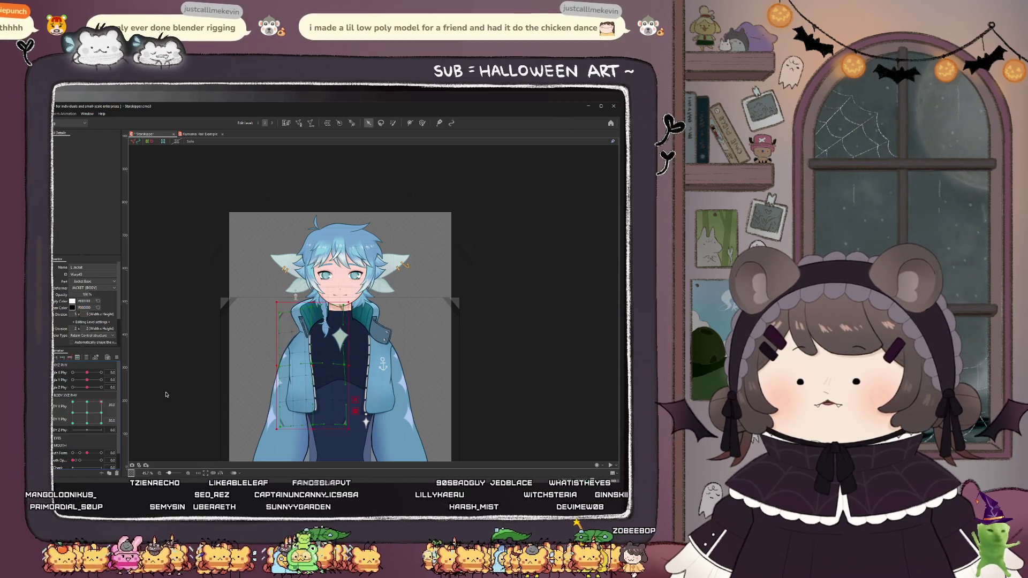
scroll(418, 172, "up", 4)
left_click(423, 123)
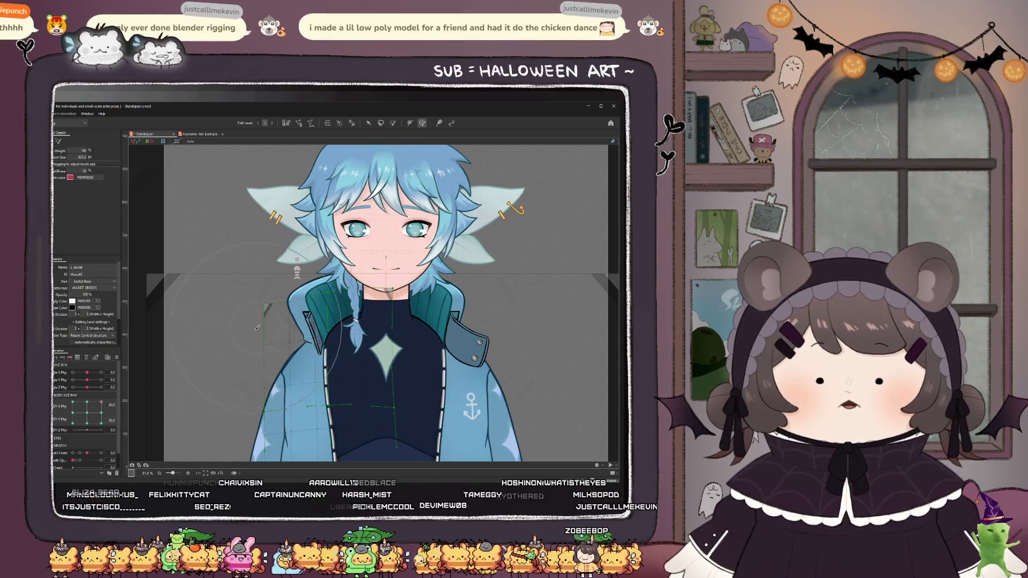
- Enlarge the brush to about 655 px and repaint the upper-left jacket weights at body X -30
left_click_drag(313, 320, 289, 301)
left_click(289, 301)
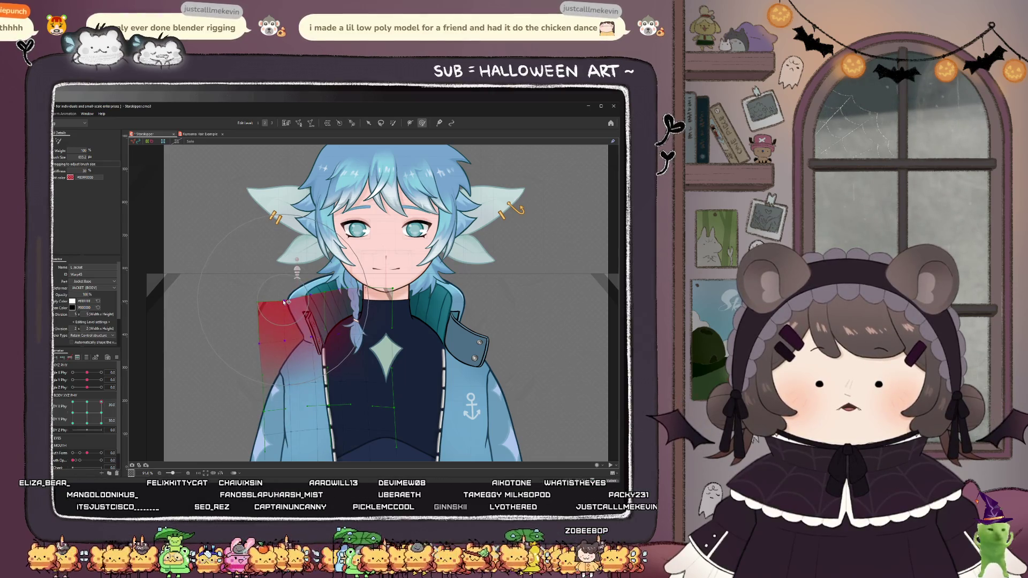
key("ctrl+z")
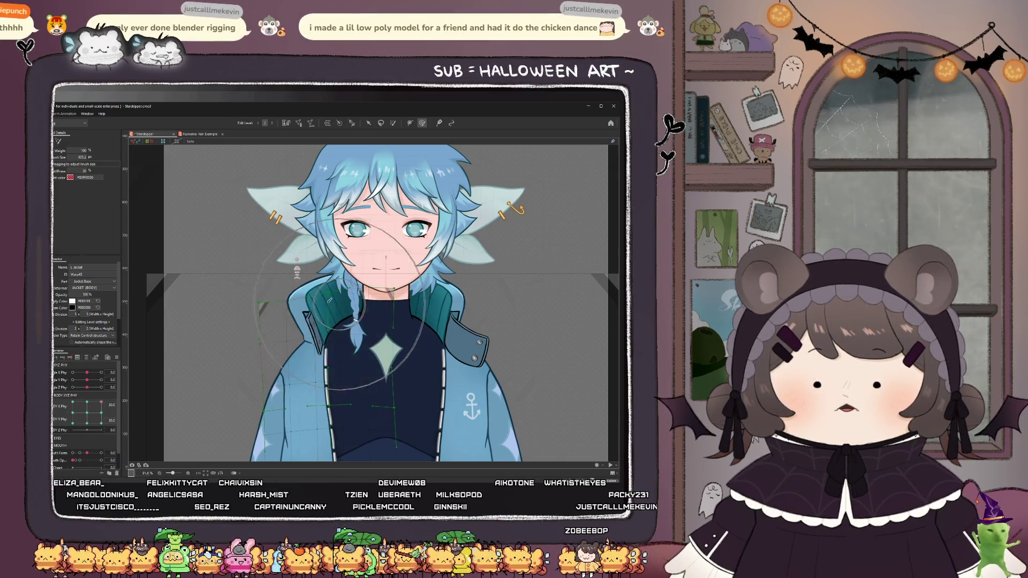
left_click(258, 300)
key("ctrl+z")
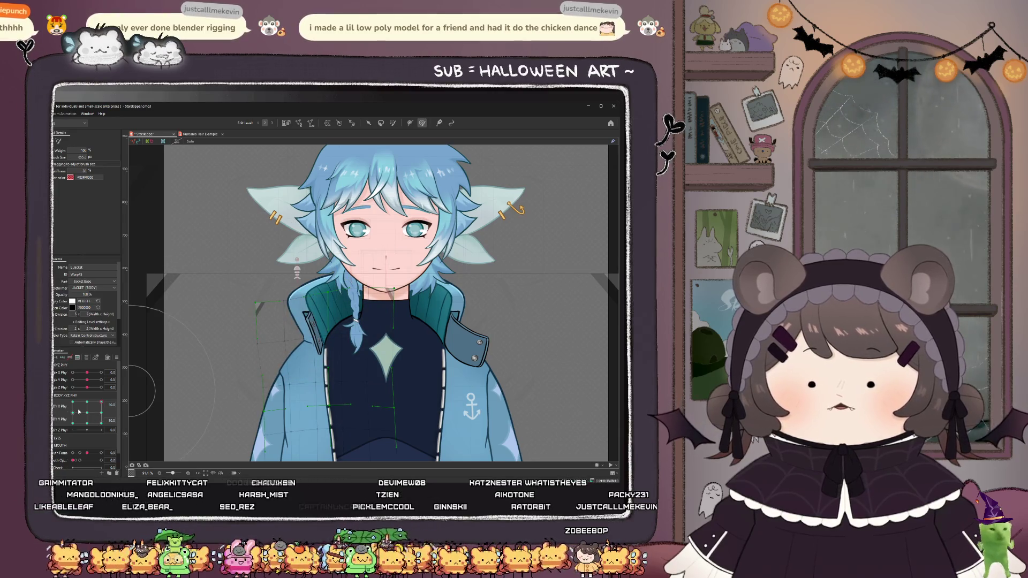
left_click(73, 402)
left_click(277, 326)
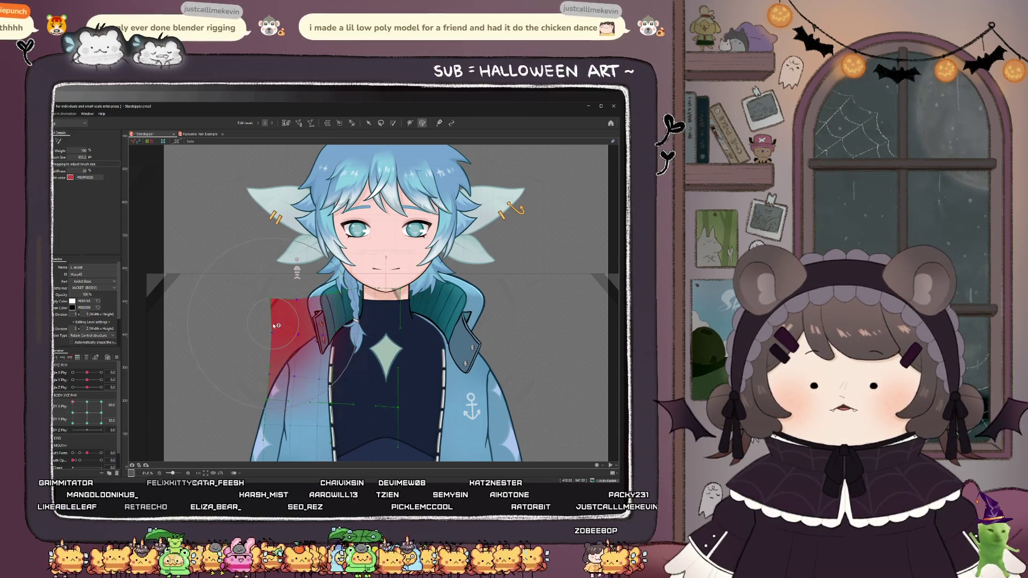
left_click_drag(277, 326, 274, 321)
- Check the opposite body turn, shrink the brush to about 334 px, and select L_Jacket_Shadow
mouse_move(72, 403)
left_mouse_down()
mouse_move(109, 405)
mouse_move(95, 446)
mouse_move(105, 440)
left_mouse_up()
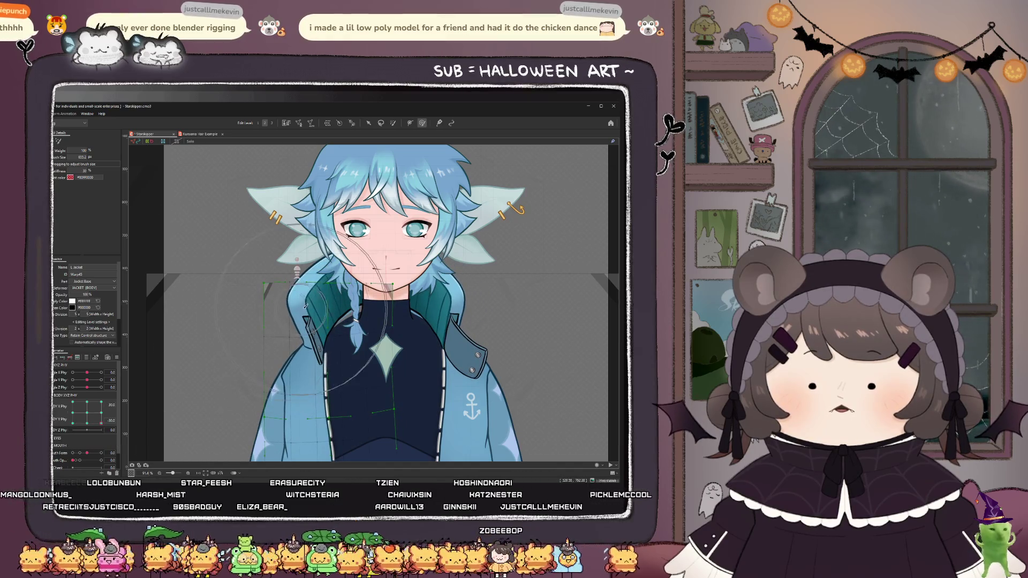
left_click_drag(101, 423, 59, 435)
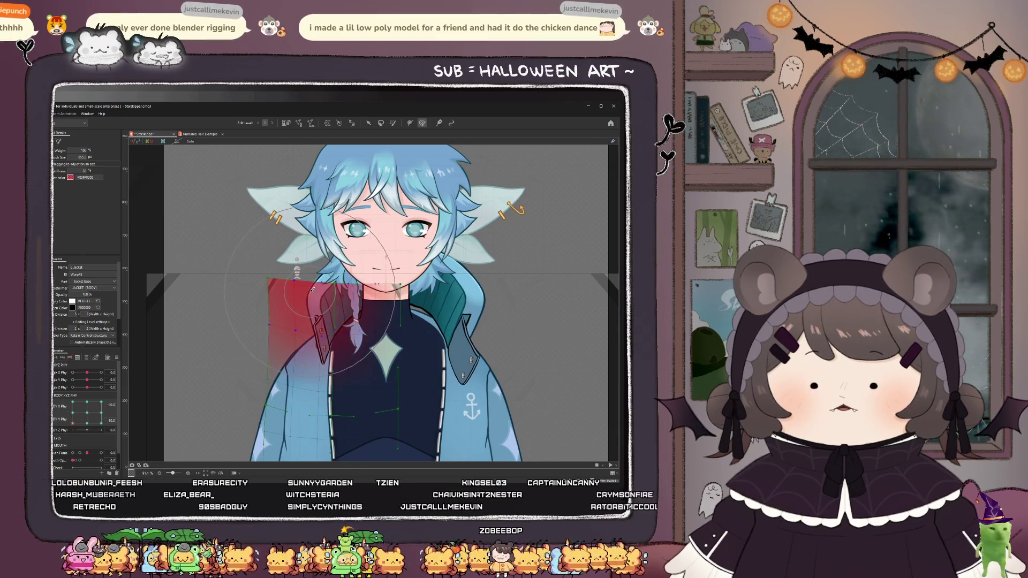
left_click_drag(314, 295, 368, 332)
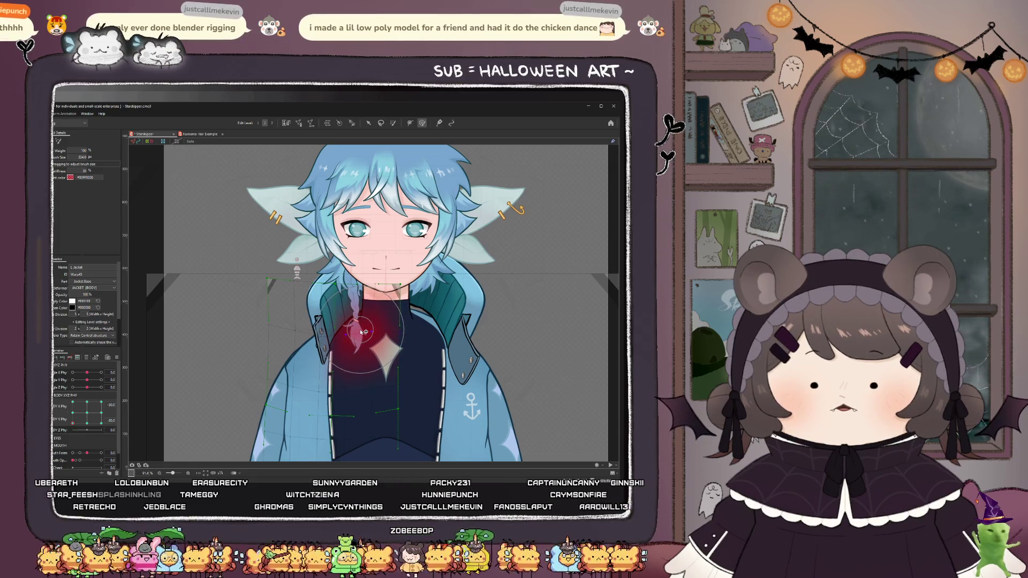
mouse_move(73, 423)
left_mouse_down()
mouse_move(120, 408)
mouse_move(64, 416)
left_mouse_up()
left_click(85, 413)
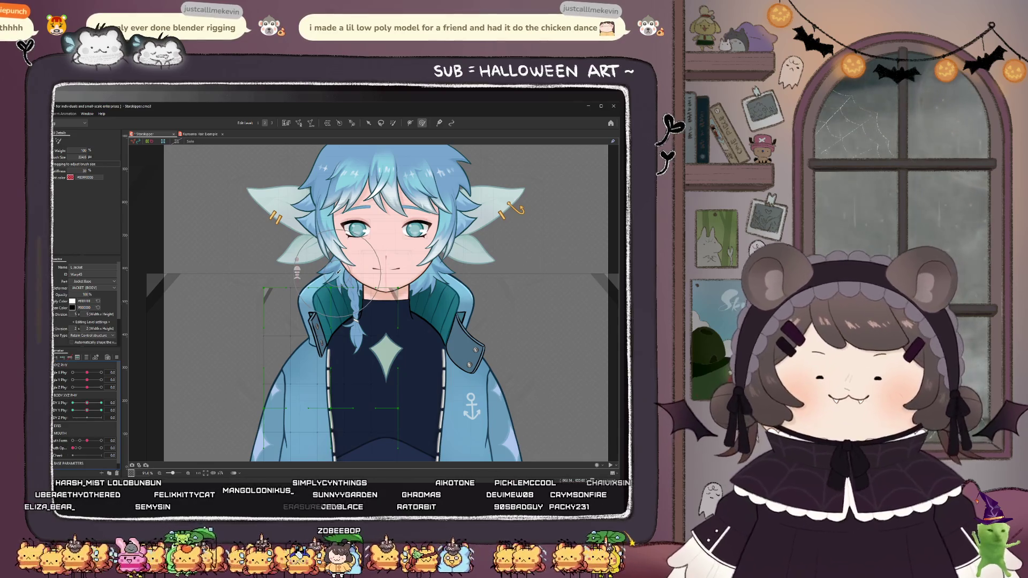
left_click(322, 369)
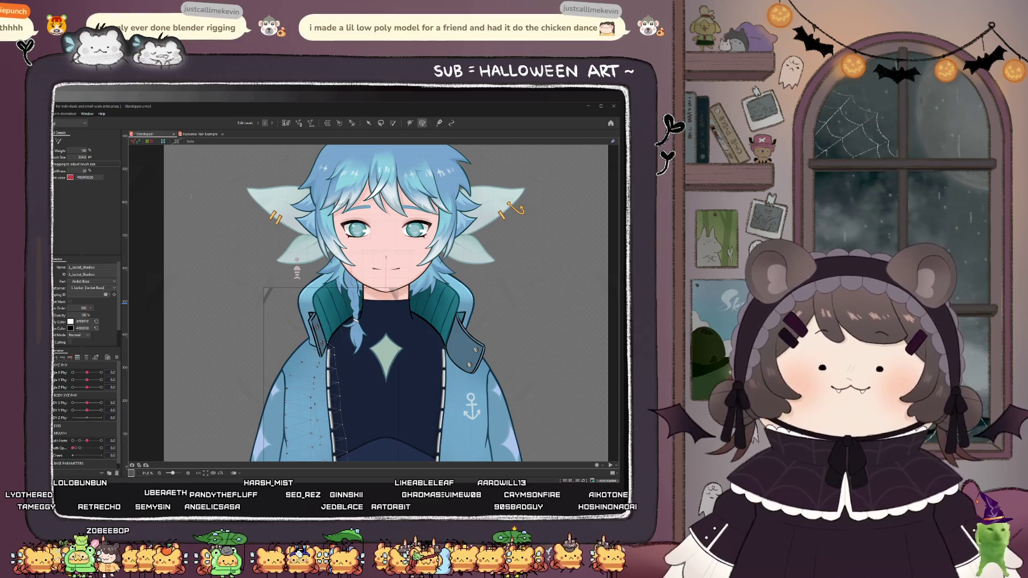
- Nudge the jacket shadow warp grid slightly, checking it at body X -30 and full Body Y Phy
scroll(276, 270, "down", 5)
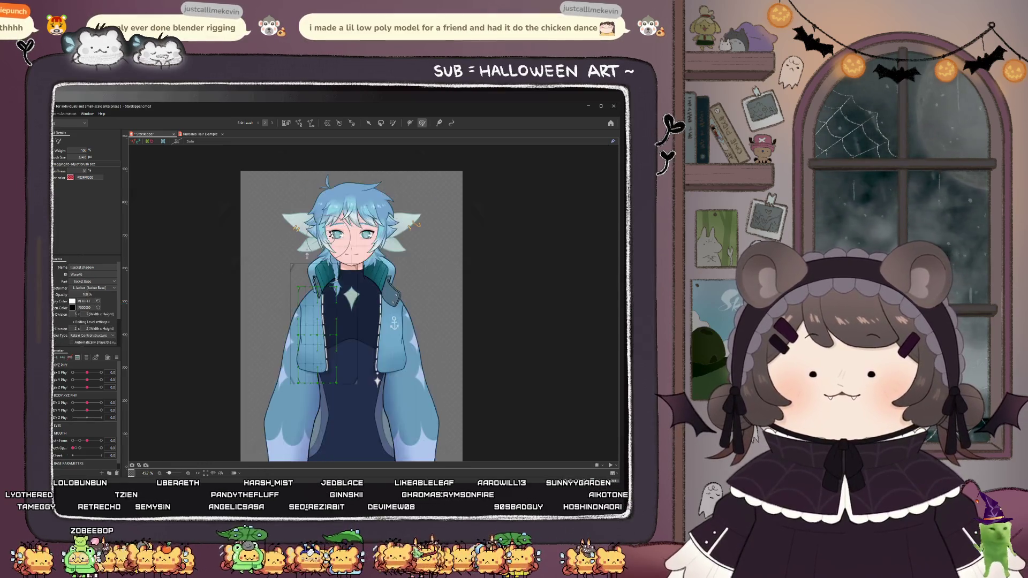
scroll(313, 292, "up", 5)
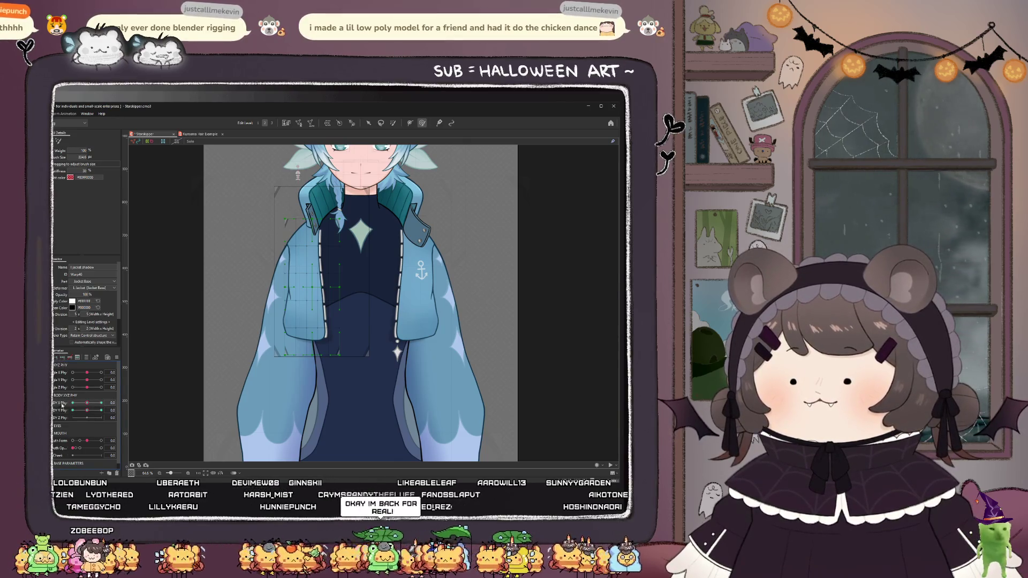
left_click(72, 403)
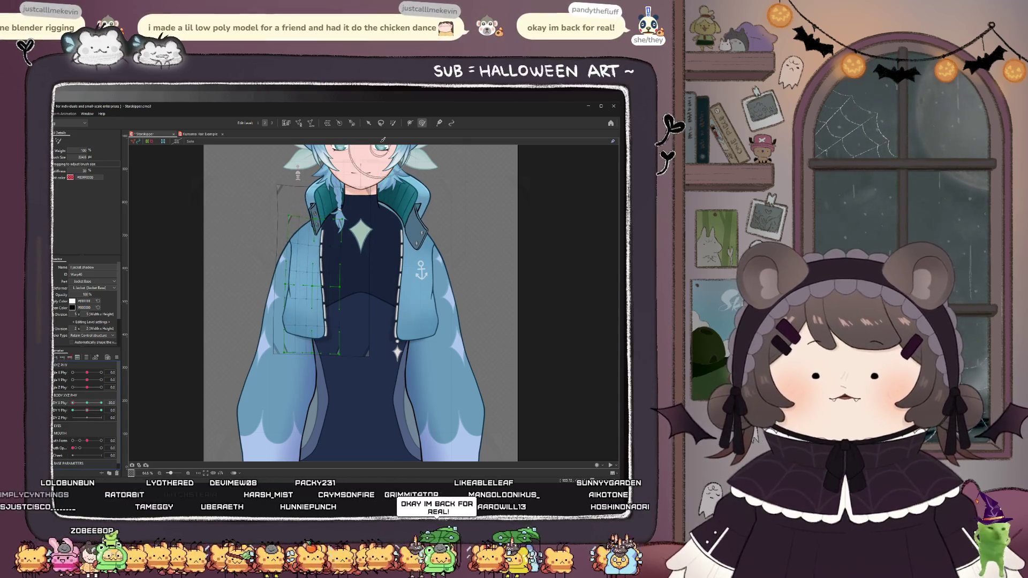
key("v")
left_click(353, 251)
scroll(337, 266, "up", 2)
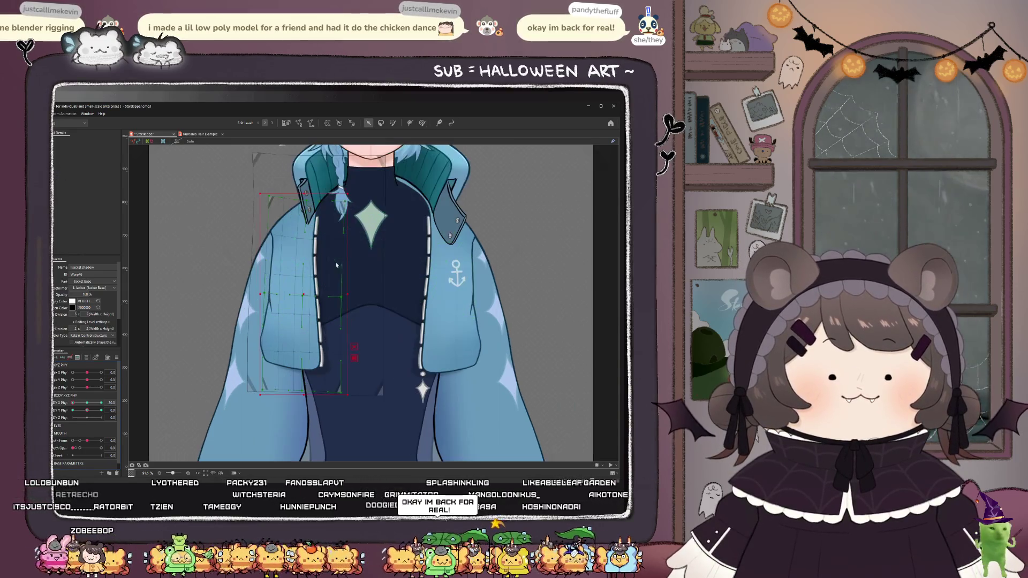
left_click_drag(303, 296, 305, 295)
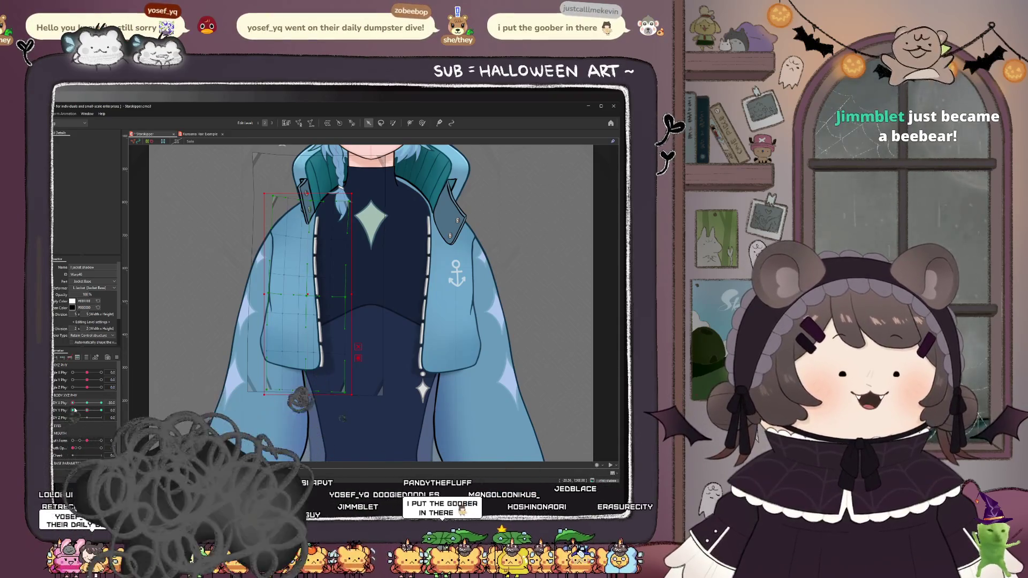
mouse_move(87, 410)
left_mouse_down()
mouse_move(74, 410)
mouse_move(101, 403)
left_mouse_up()
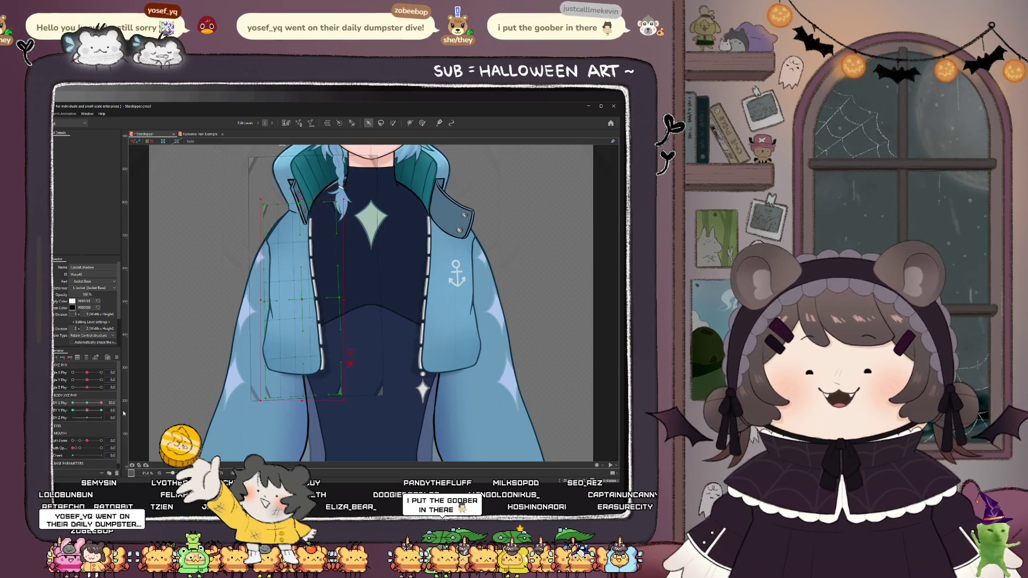
left_click_drag(303, 303, 301, 302)
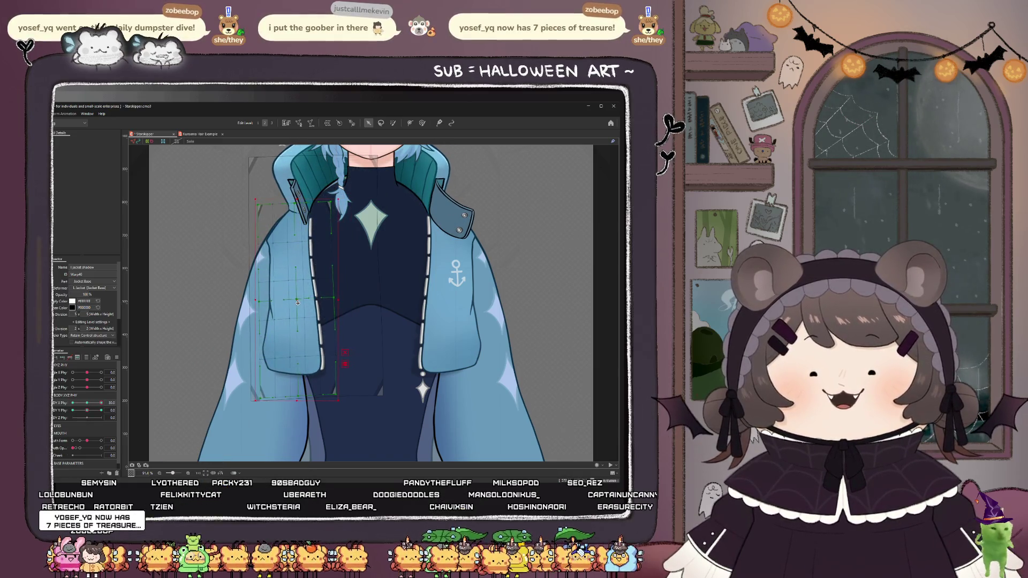
mouse_move(101, 402)
left_mouse_down()
mouse_move(91, 408)
mouse_move(100, 403)
left_mouse_up()
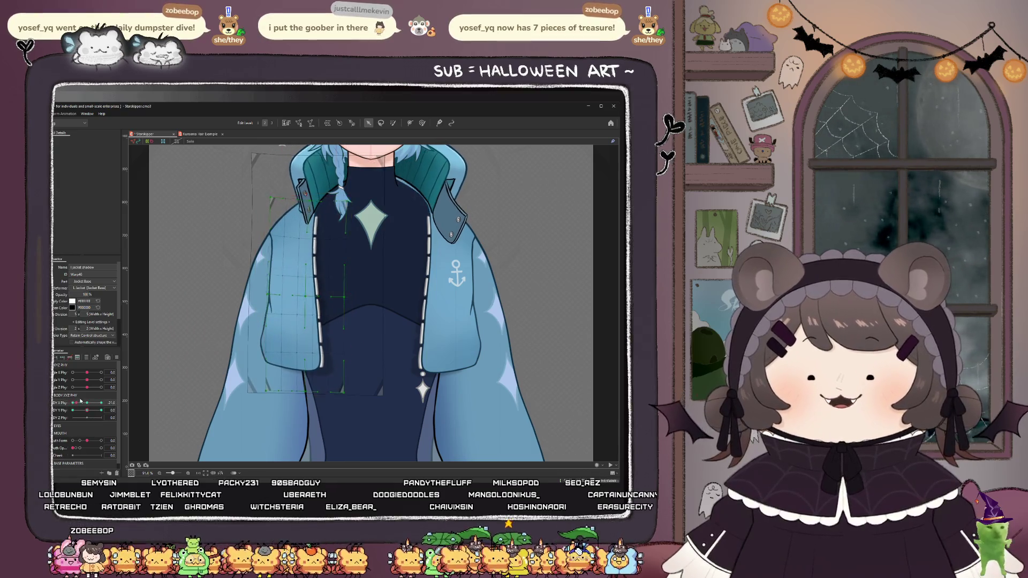
left_click_drag(87, 410, 101, 410)
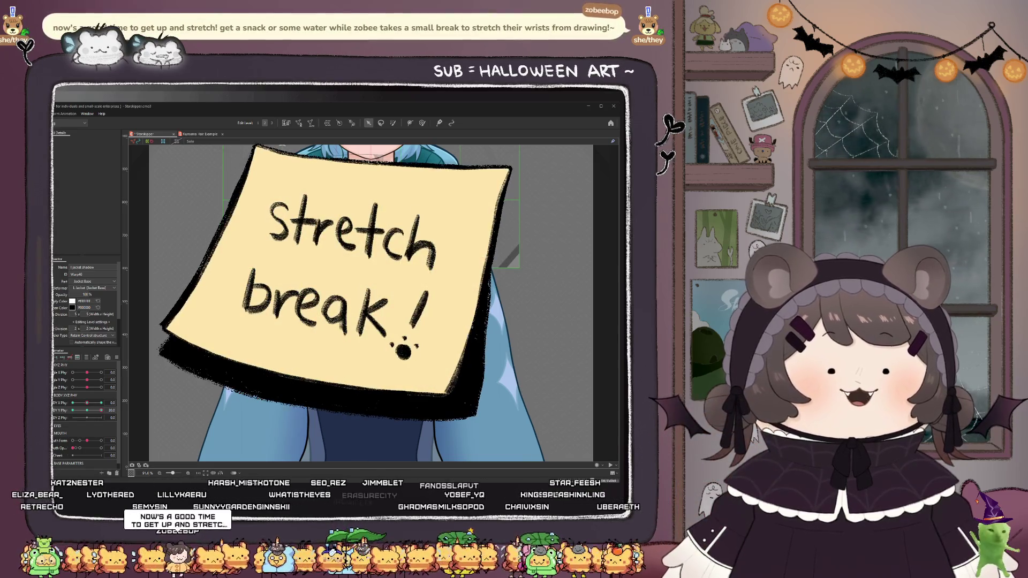
- Preview the jacket at Body Y Phy 30, then undo it back to 0
scroll(154, 346, "down", 3)
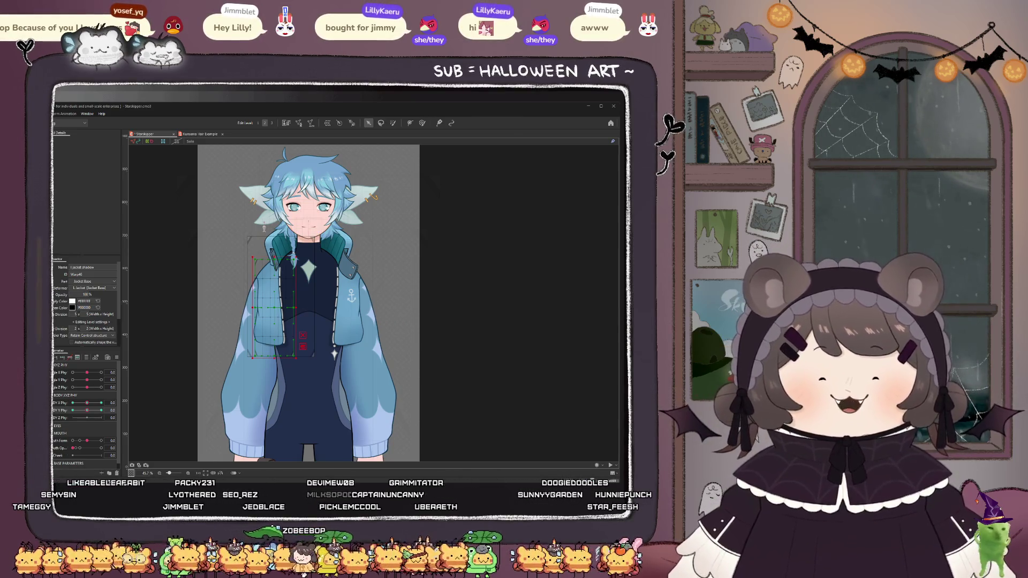
scroll(218, 324, "up", 2)
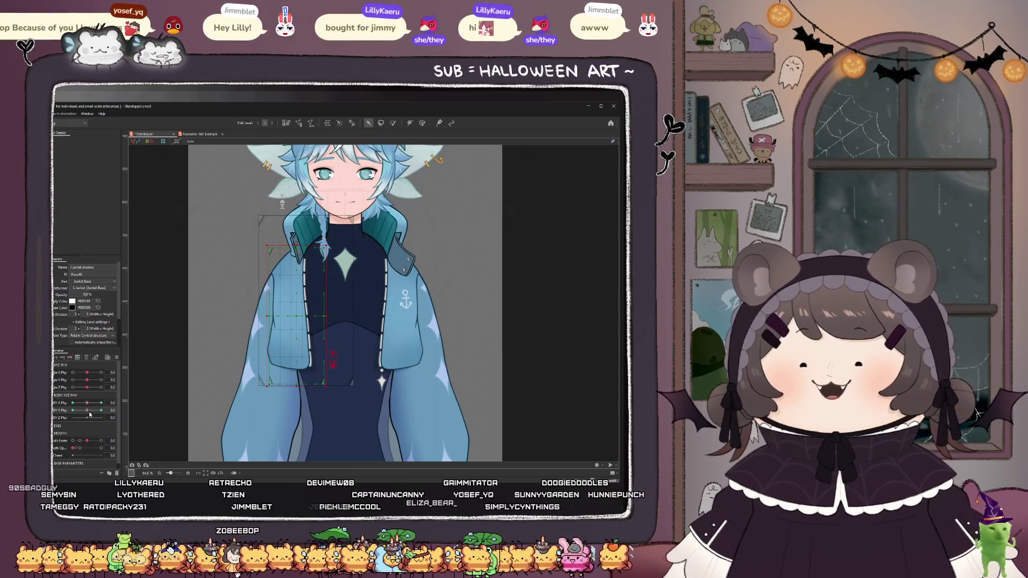
left_click_drag(90, 412, 118, 413)
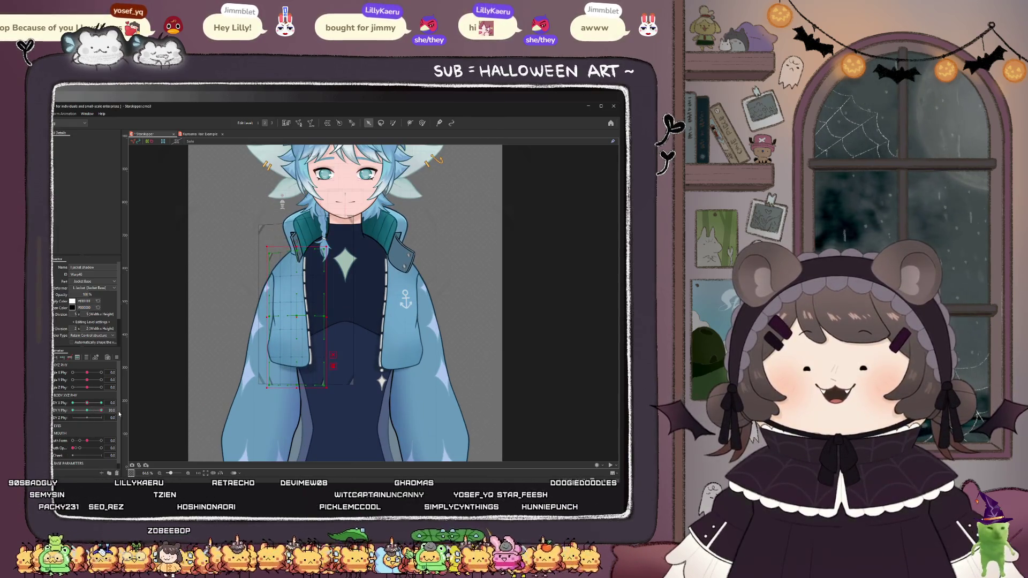
key("ctrl+z")
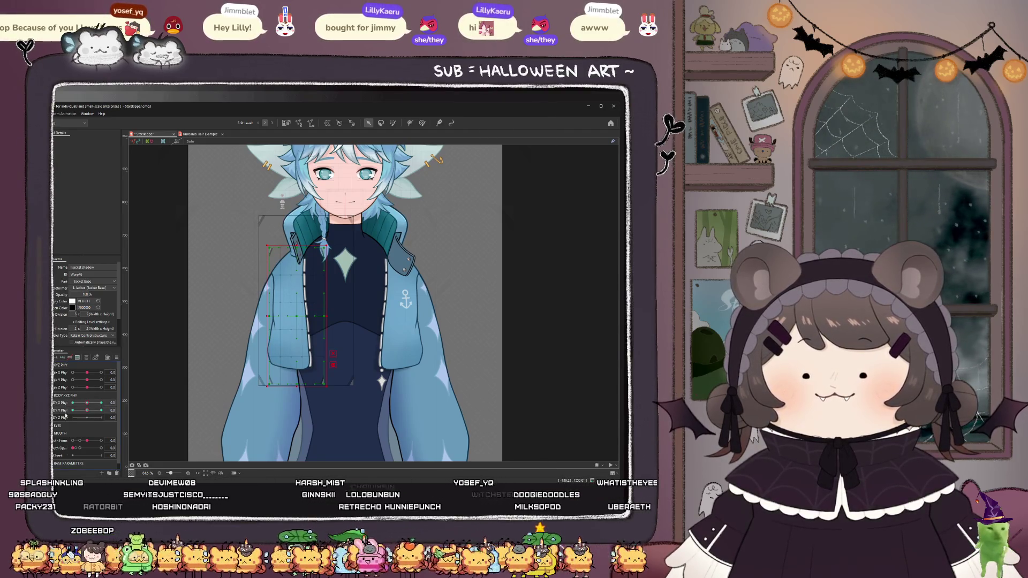
- Combine Body X/Y Phy into a 2D pad and select the L Jacket warp with the left sleeve
left_click(86, 408)
mouse_move(86, 408)
left_mouse_down()
mouse_move(74, 410)
mouse_move(118, 435)
mouse_move(115, 381)
mouse_move(87, 412)
left_mouse_up()
left_click(300, 300)
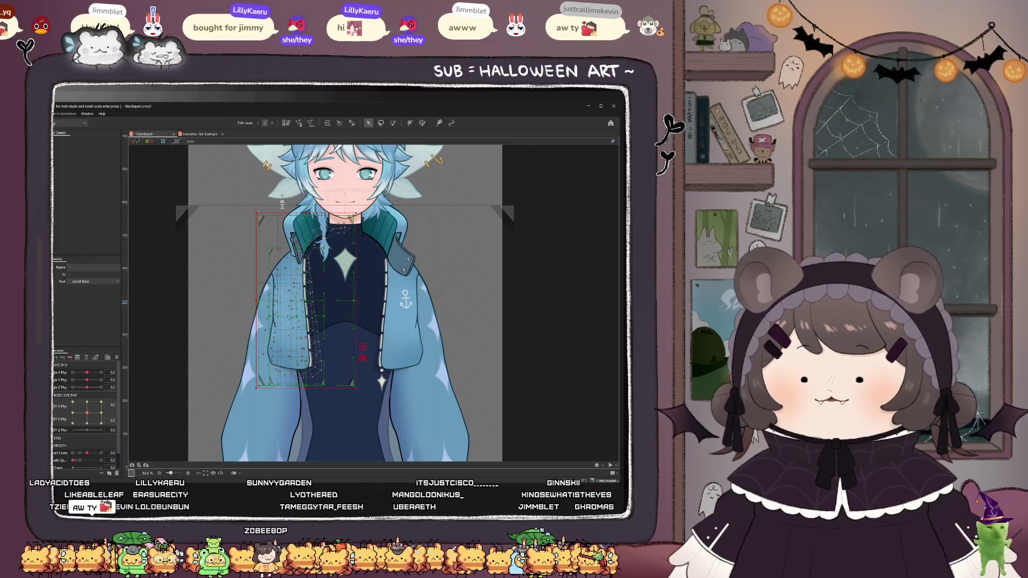
left_click(306, 300)
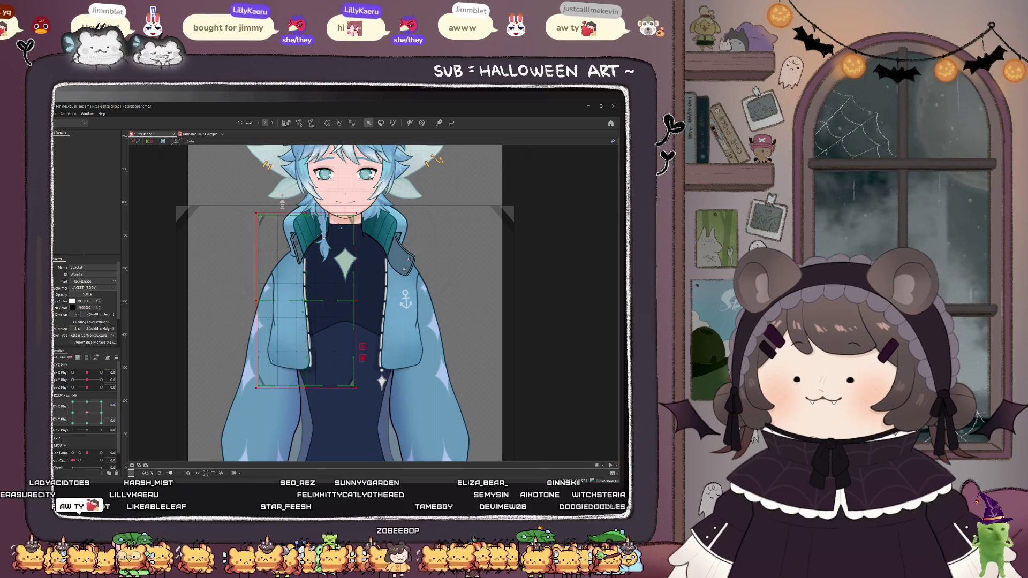
left_click(290, 321, "ctrl")
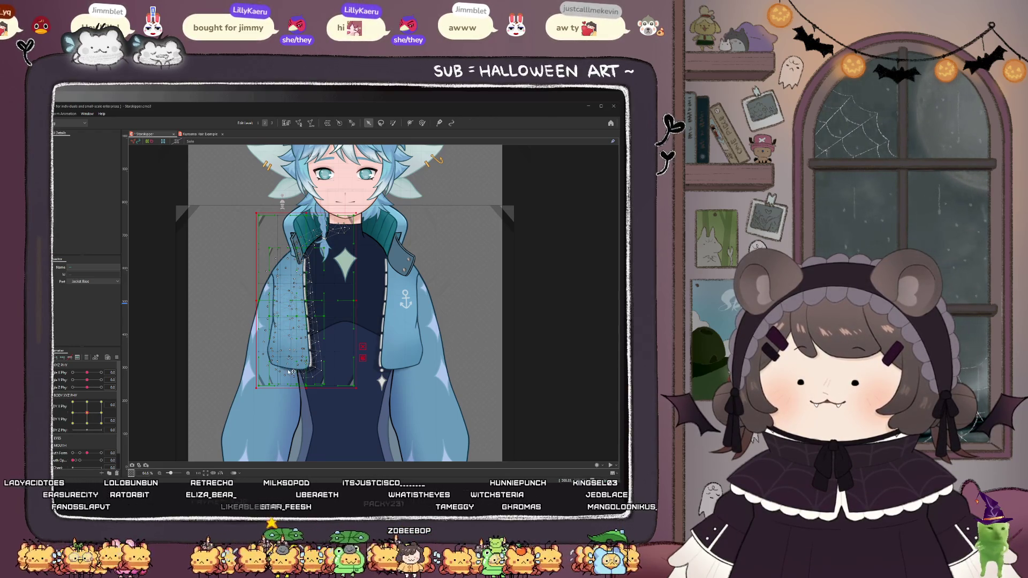
key("ctrl+z")
mouse_move(87, 412)
left_mouse_down()
mouse_move(89, 428)
mouse_move(122, 401)
mouse_move(66, 395)
mouse_move(107, 429)
mouse_move(89, 420)
left_mouse_up()
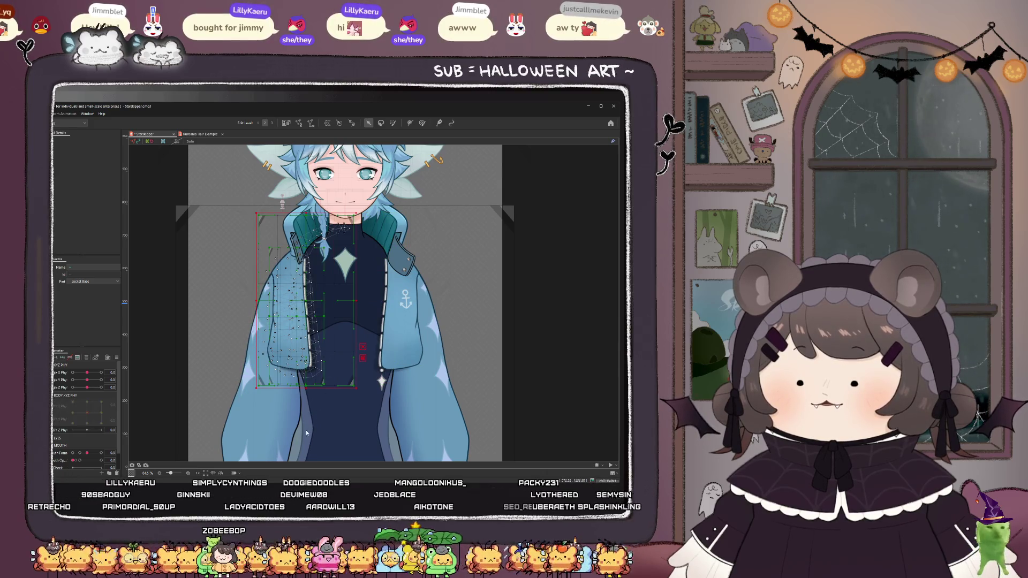
- Compare the left and right jacket meshes with the body turned fully down-left
left_click(295, 317)
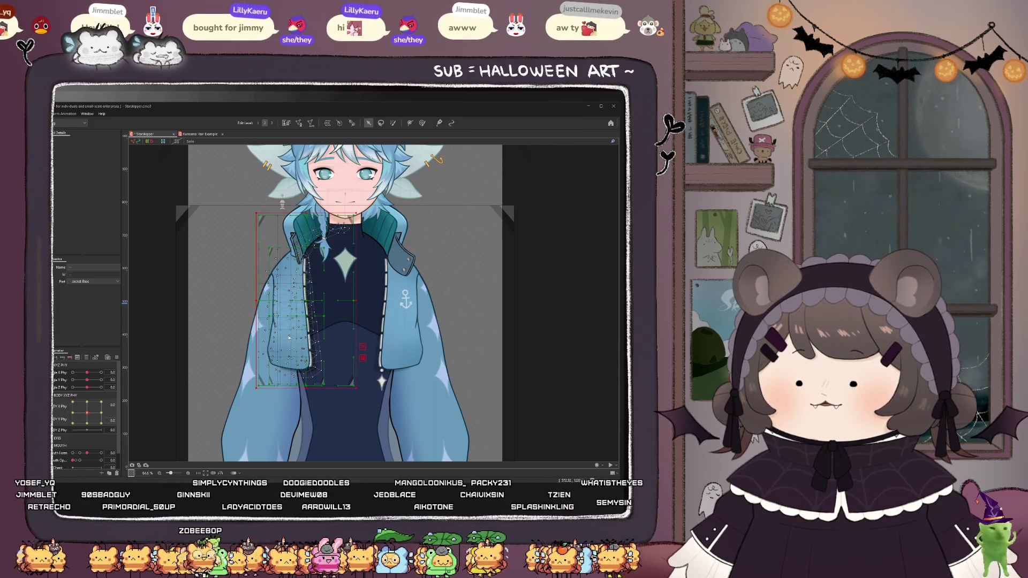
left_click(407, 300)
left_click_drag(87, 412, 87, 436)
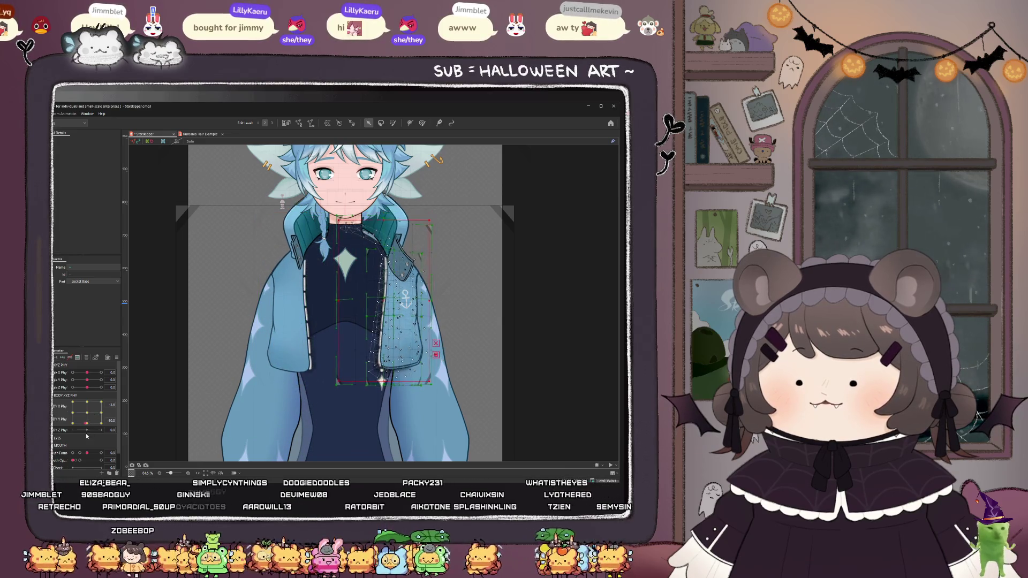
key("ctrl+z")
key("ctrl+z")
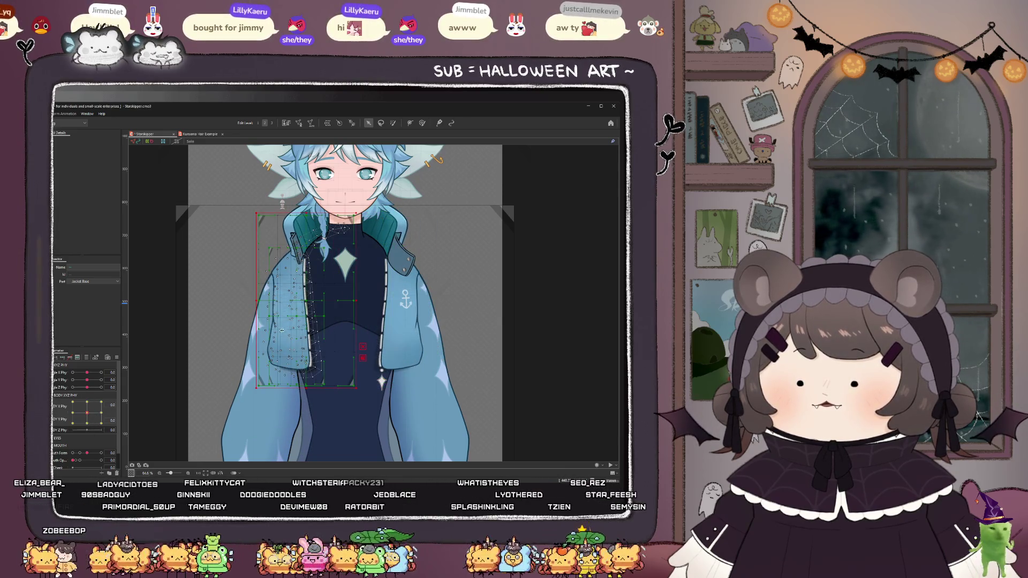
left_click(287, 286)
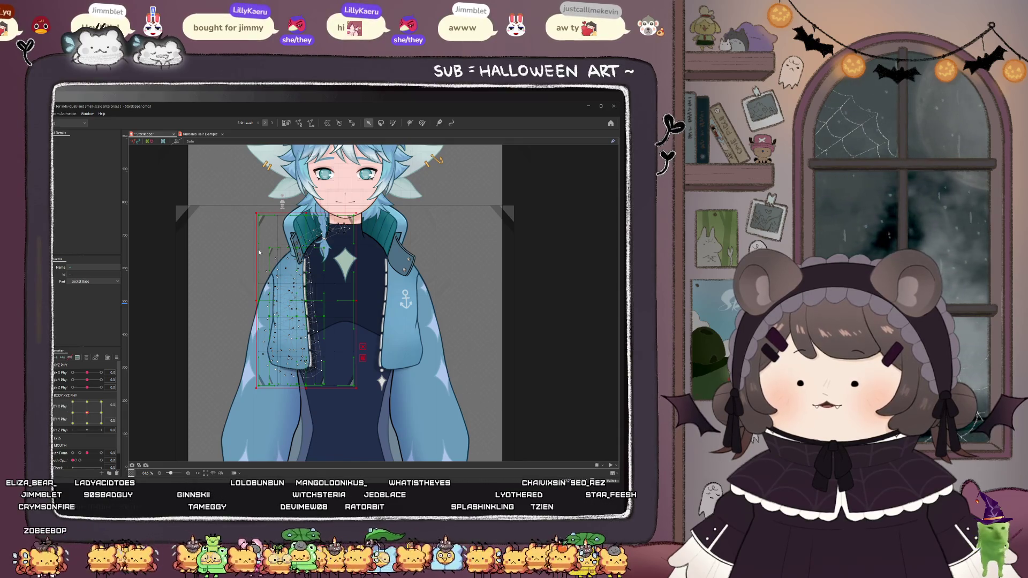
mouse_move(87, 413)
left_mouse_down()
mouse_move(67, 425)
mouse_move(114, 405)
left_mouse_up()
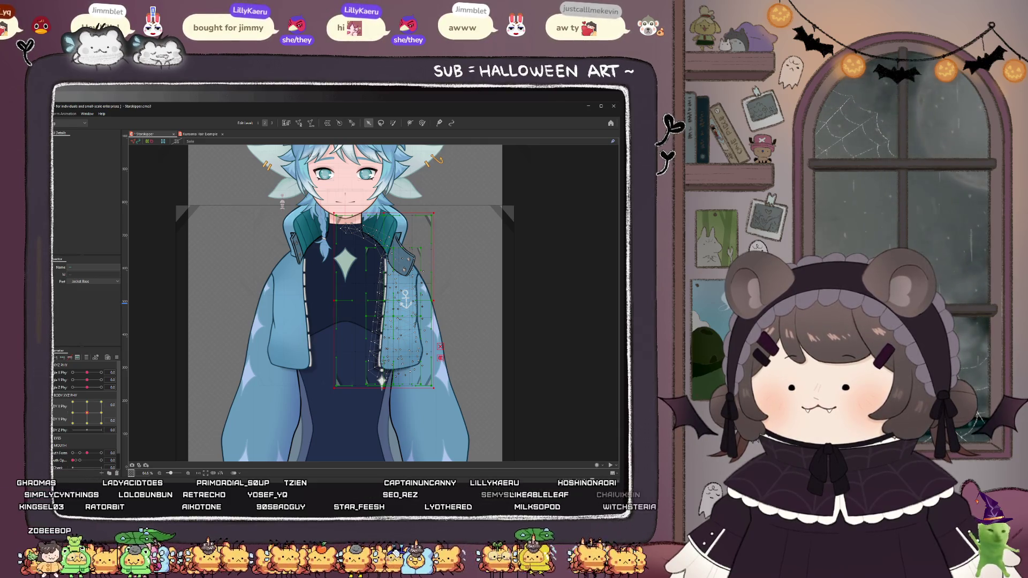
- Select the Anchor emblem and turn the body down-left to check it follows the jacket
left_click(406, 298)
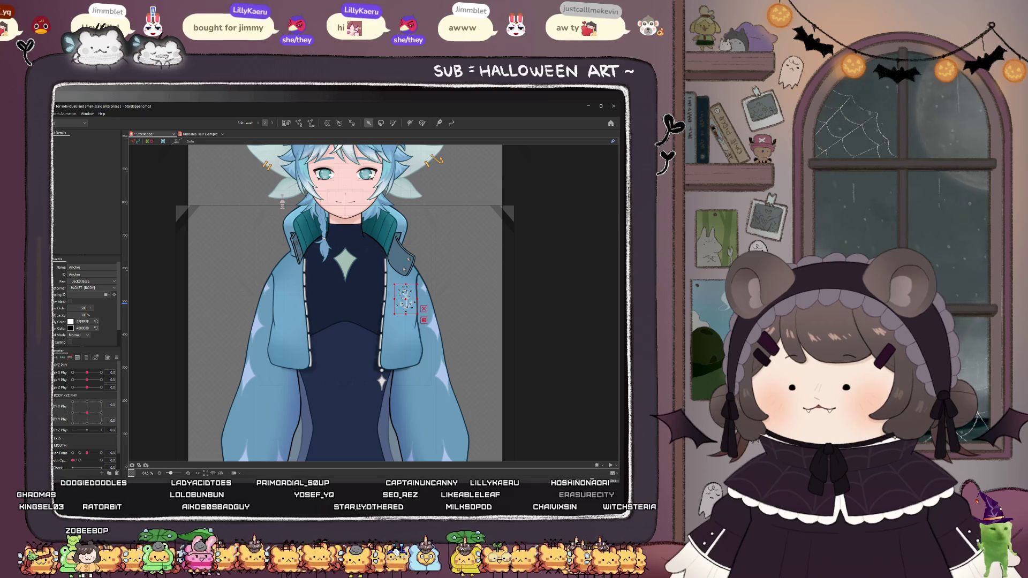
left_click(413, 332, "shift")
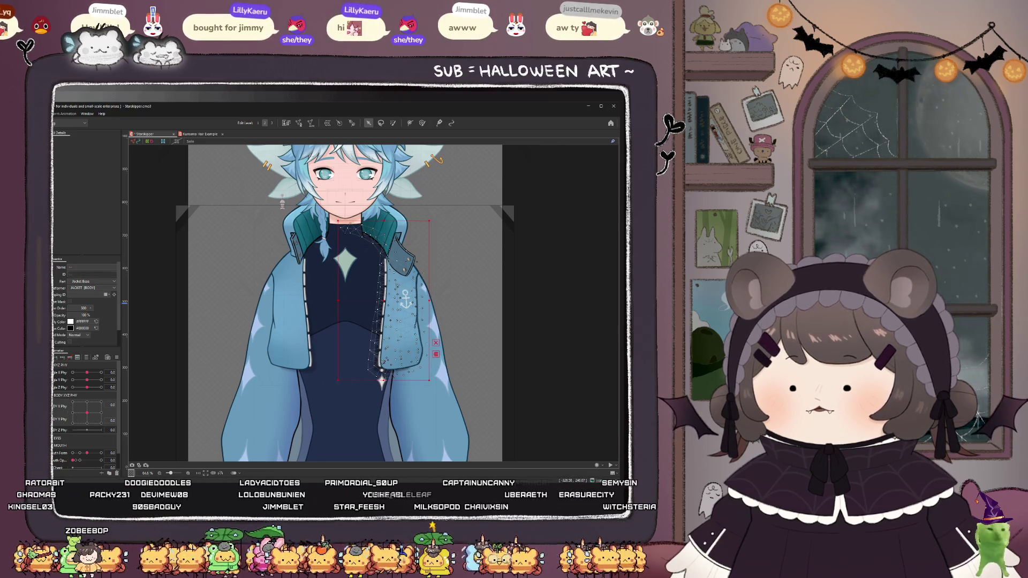
left_click(405, 299)
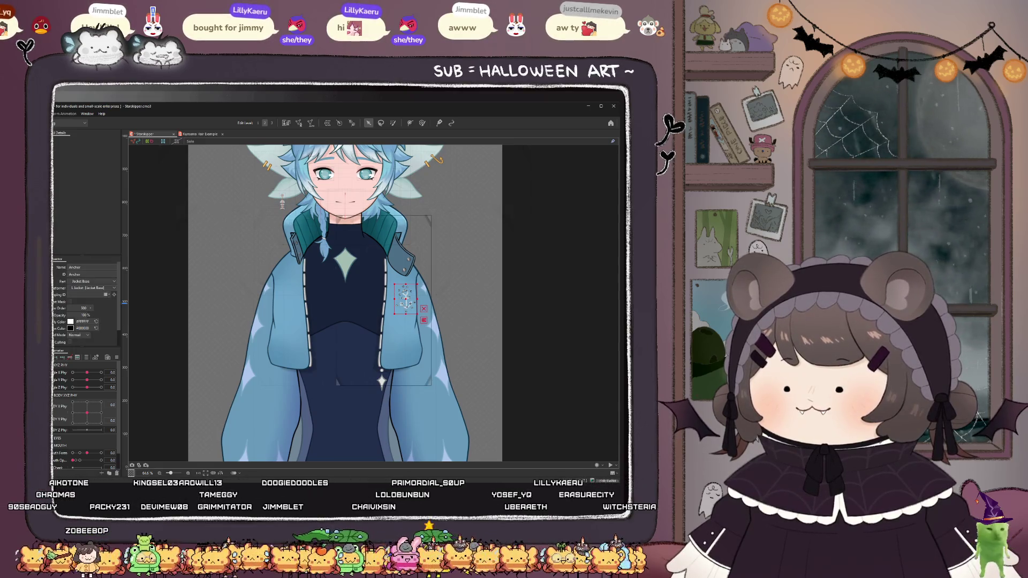
mouse_move(87, 413)
left_mouse_down()
mouse_move(80, 422)
mouse_move(57, 414)
mouse_move(59, 399)
mouse_move(87, 413)
left_mouse_up()
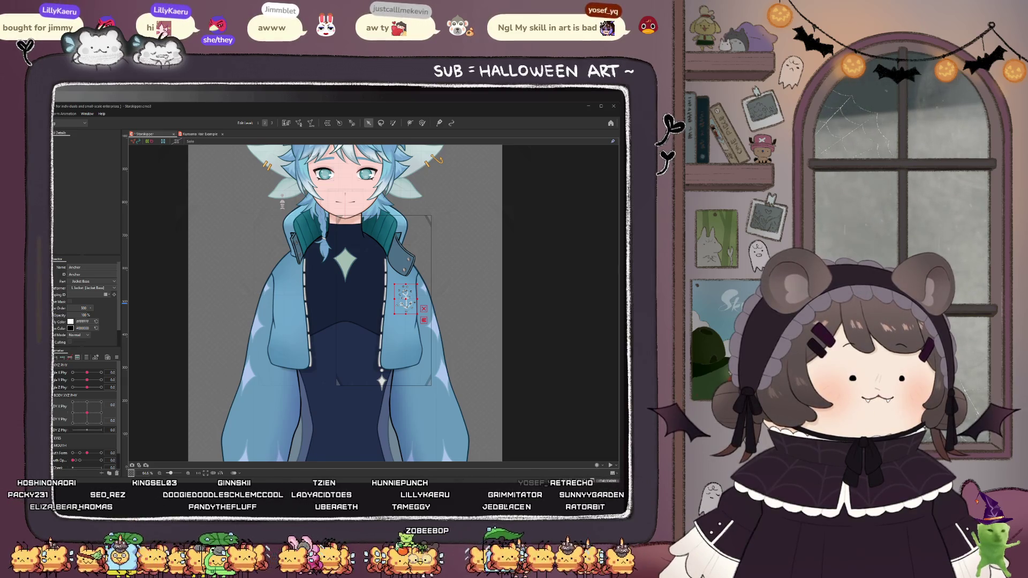
key("alt+Tab")
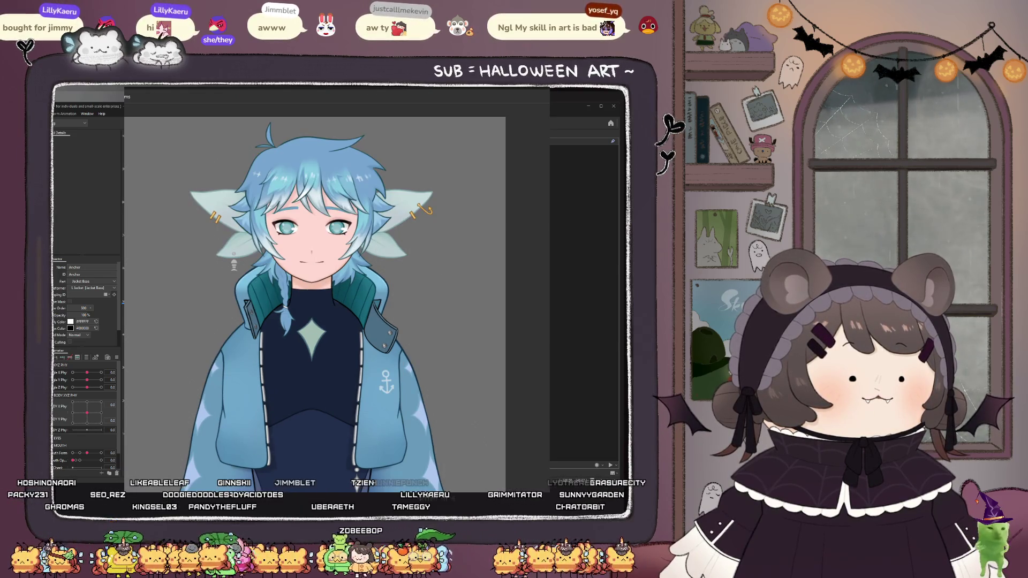
- Drag in the preview to make the model turn its head and eyes to the right
mouse_move(188, 331)
left_mouse_down()
mouse_move(536, 354)
mouse_move(396, 359)
left_mouse_up()
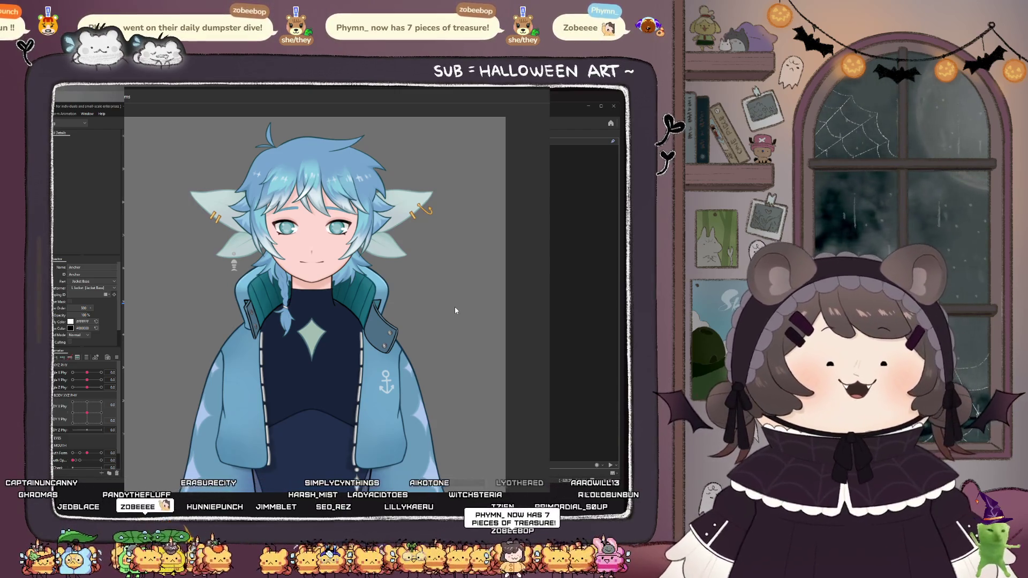
mouse_move(454, 310)
left_mouse_down()
mouse_move(615, 312)
mouse_move(146, 346)
mouse_move(299, 390)
mouse_move(159, 268)
left_mouse_up()
- Drag in the preview to test head and eye tracking left, right, up and down, then face front
mouse_move(492, 378)
left_mouse_down()
mouse_move(214, 375)
mouse_move(440, 378)
mouse_move(187, 379)
mouse_move(241, 375)
mouse_move(375, 386)
mouse_move(124, 399)
mouse_move(160, 406)
left_mouse_up()
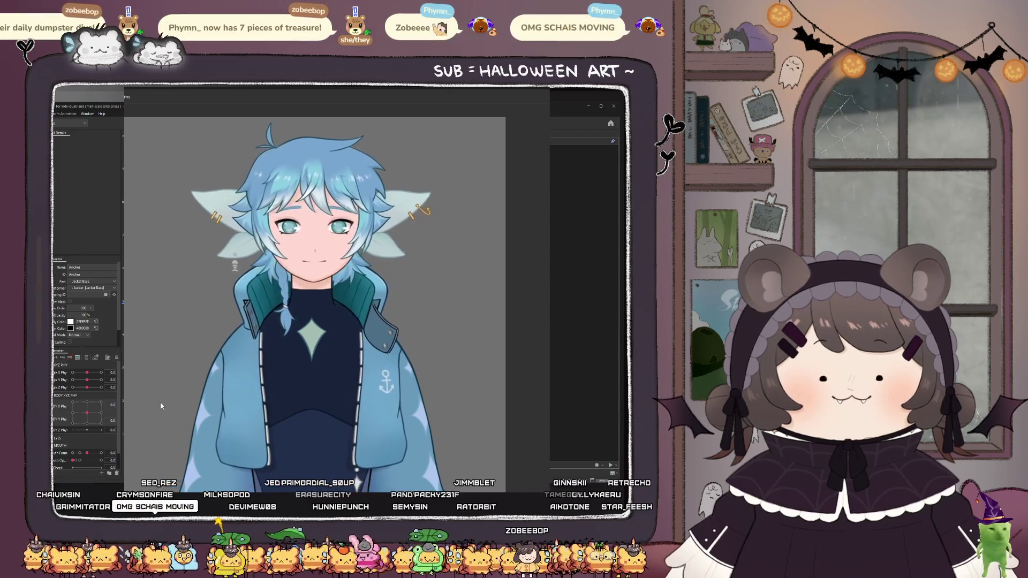
mouse_move(255, 288)
left_mouse_down()
mouse_move(282, 107)
mouse_move(520, 291)
mouse_move(471, 188)
mouse_move(435, 394)
left_mouse_up()
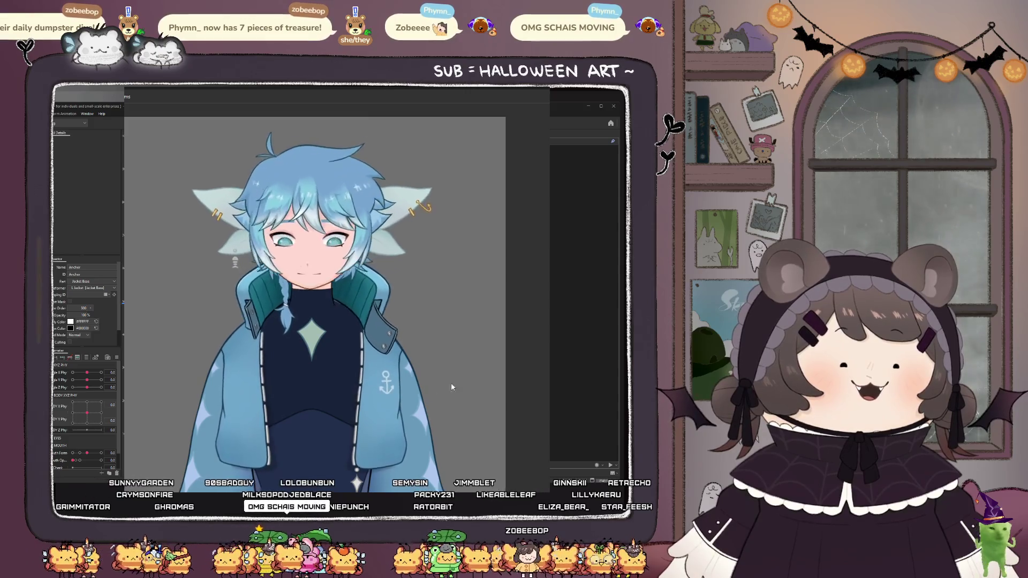
scroll(213, 368, "up", 5)
mouse_move(213, 367)
left_mouse_down()
mouse_move(375, 407)
mouse_move(300, 332)
mouse_move(224, 386)
mouse_move(362, 308)
mouse_move(209, 319)
left_mouse_up()
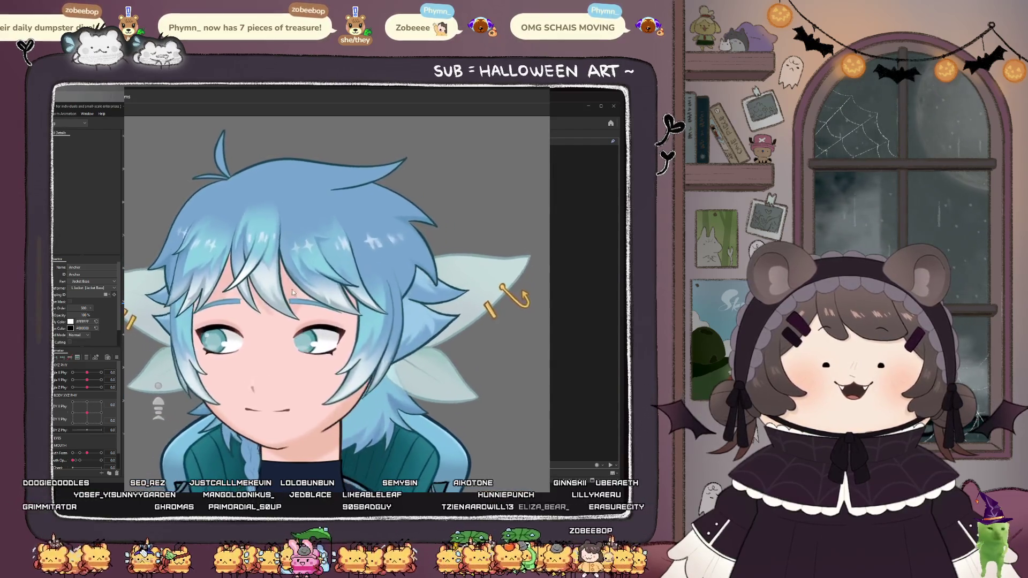
- Zoom in on the animating character's face and upper body, then close the preview
scroll(271, 291, "down", 3)
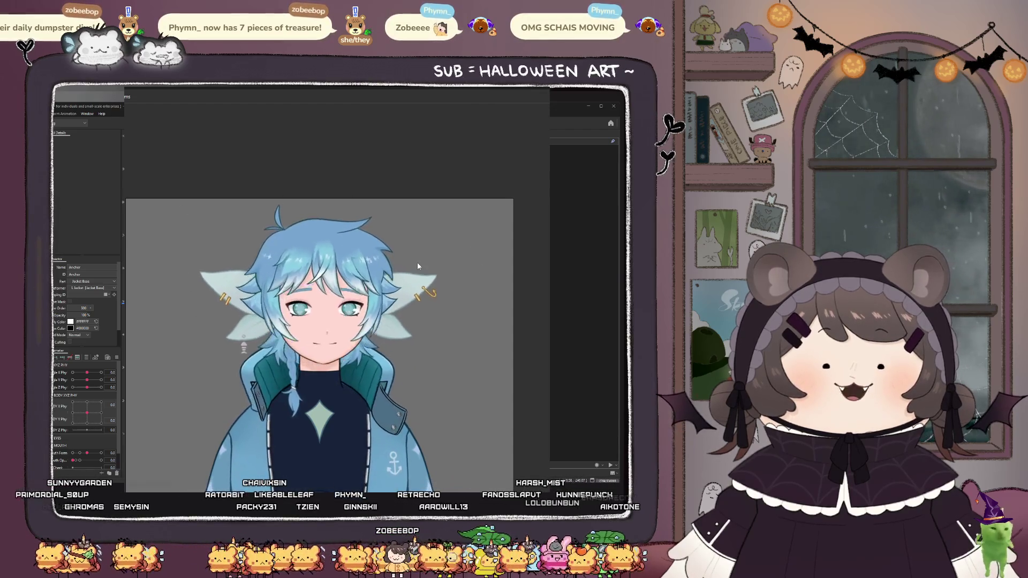
scroll(419, 263, "up", 5)
scroll(367, 257, "down", 5)
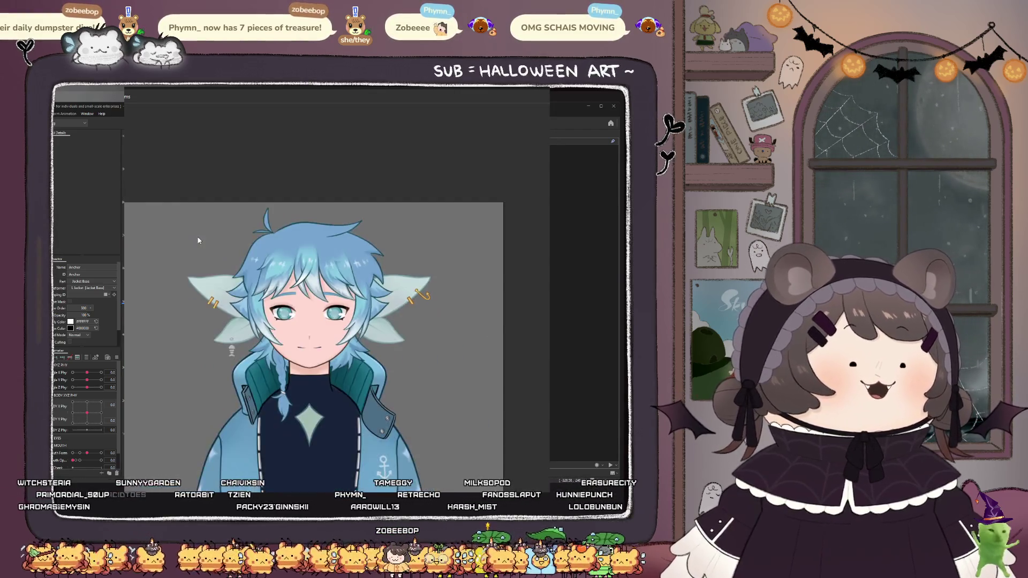
scroll(449, 259, "up", 5)
scroll(396, 356, "down", 5)
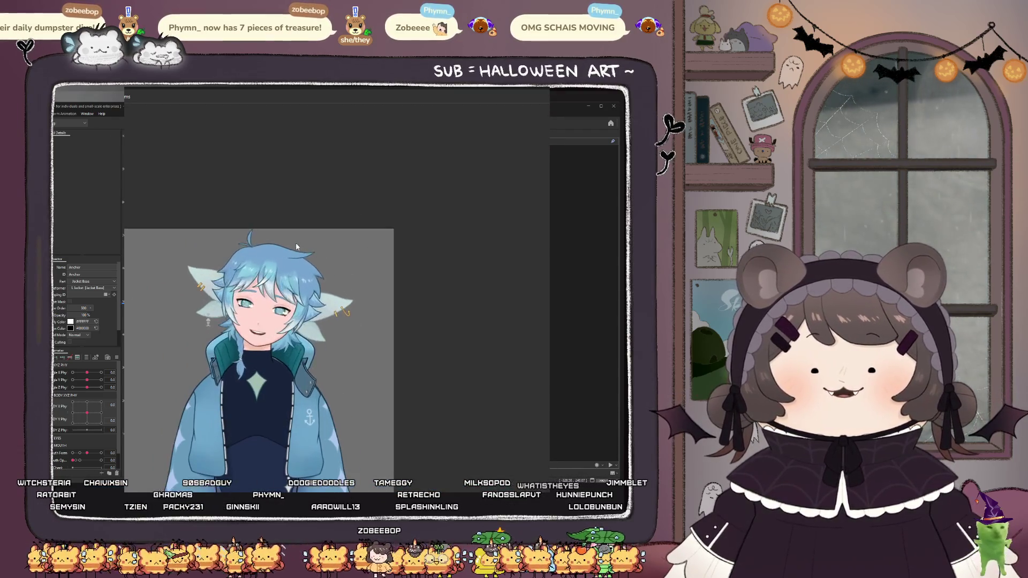
scroll(217, 236, "up", 3)
scroll(237, 252, "down", 2)
scroll(252, 215, "up", 2)
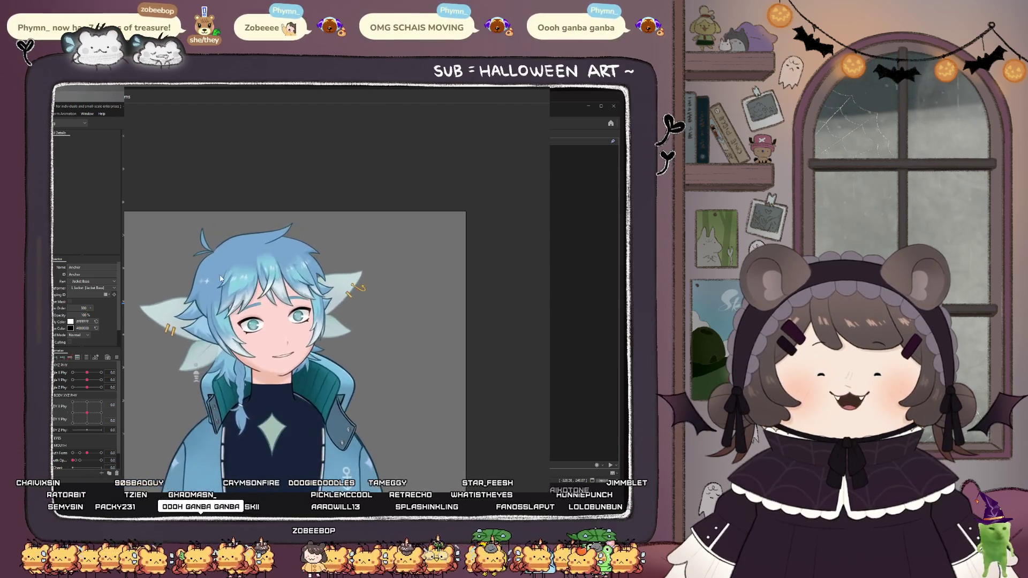
scroll(270, 300, "up", 1)
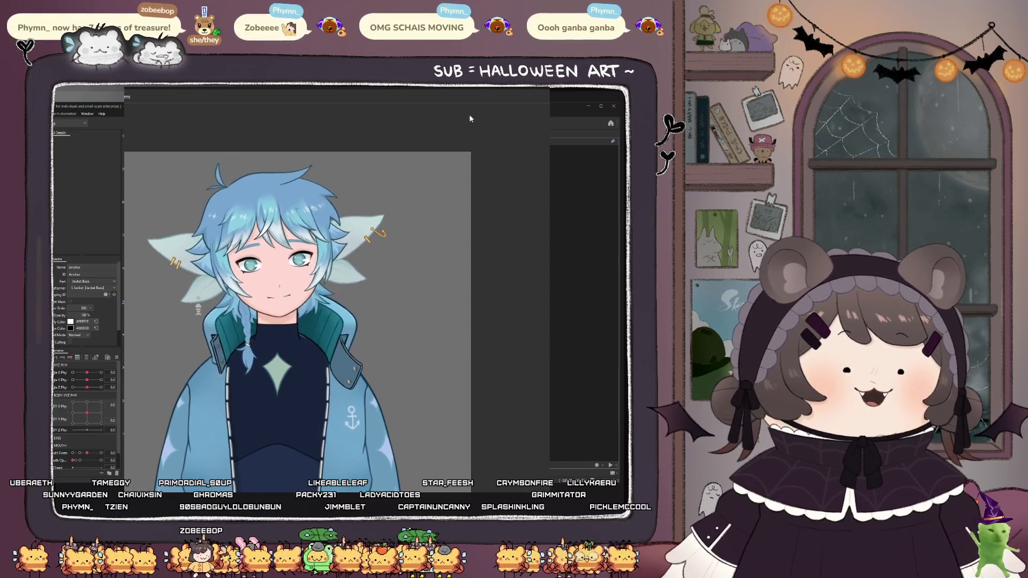
key("Escape")
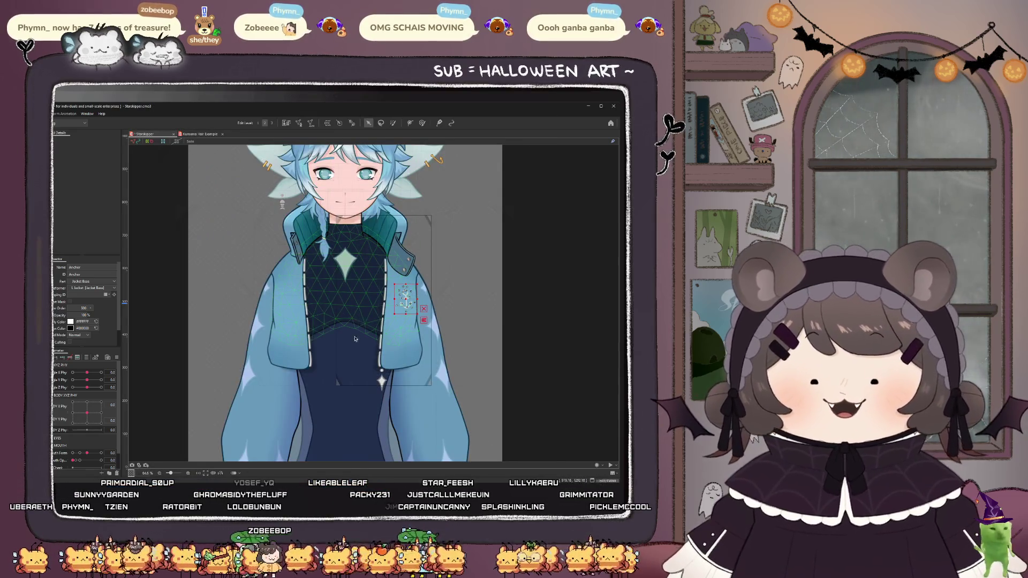
- Test the body tilt, return it to neutral, and select the Chestplate mesh
scroll(355, 336, "down", 3)
scroll(355, 335, "up", 1)
mouse_move(106, 416)
left_mouse_down()
mouse_move(71, 415)
mouse_move(97, 423)
left_mouse_up()
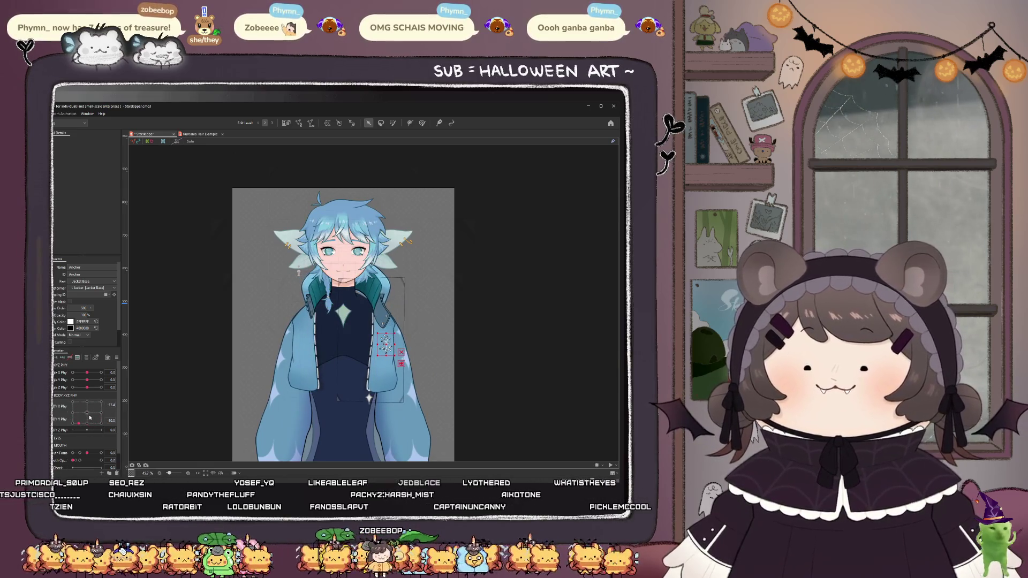
left_click(89, 418)
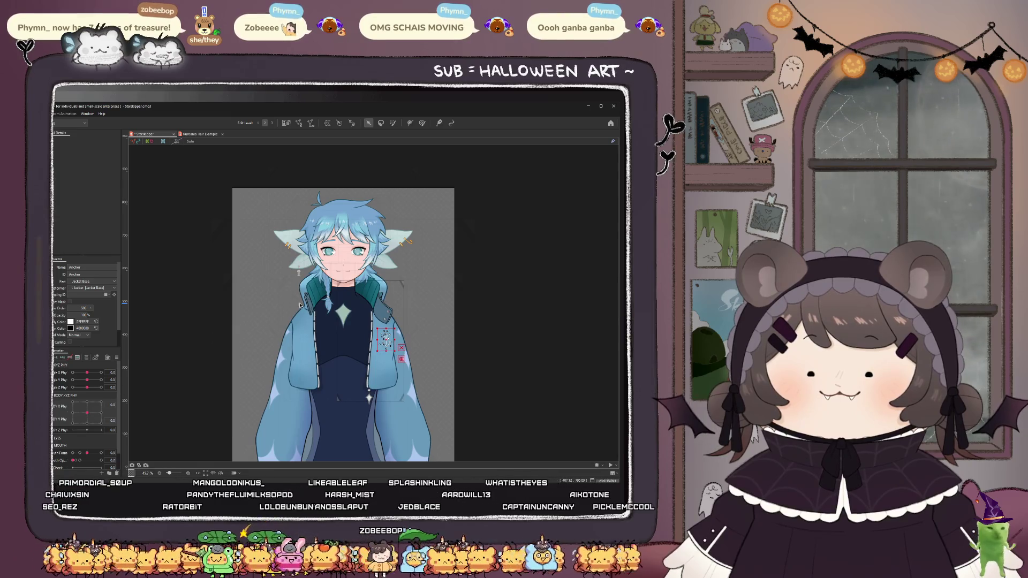
scroll(329, 322, "up", 2)
left_click(326, 325)
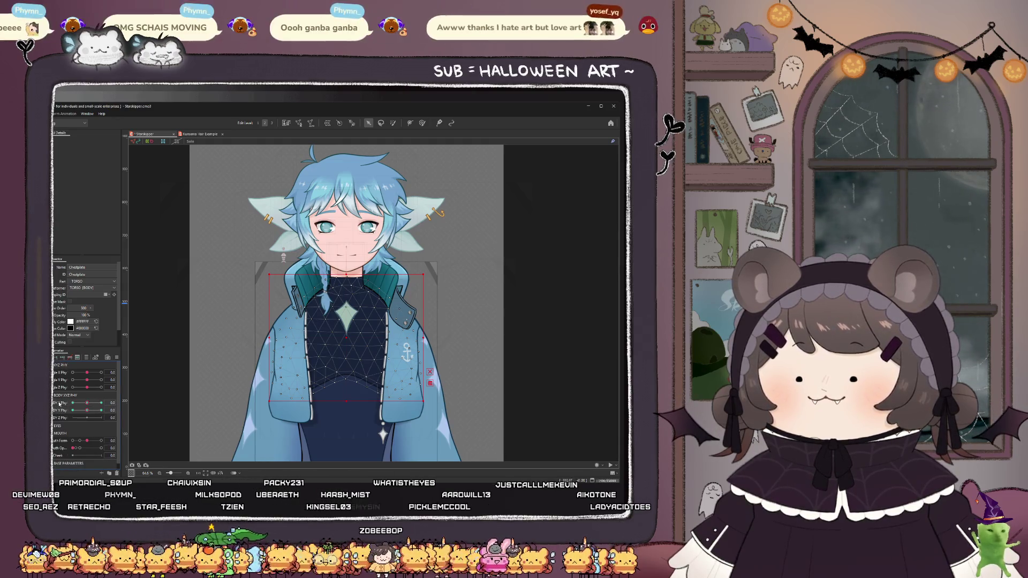
- With BODY Y Phy at 30, paint weight across the upper and centre chestplate
left_click_drag(87, 411, 335, 227)
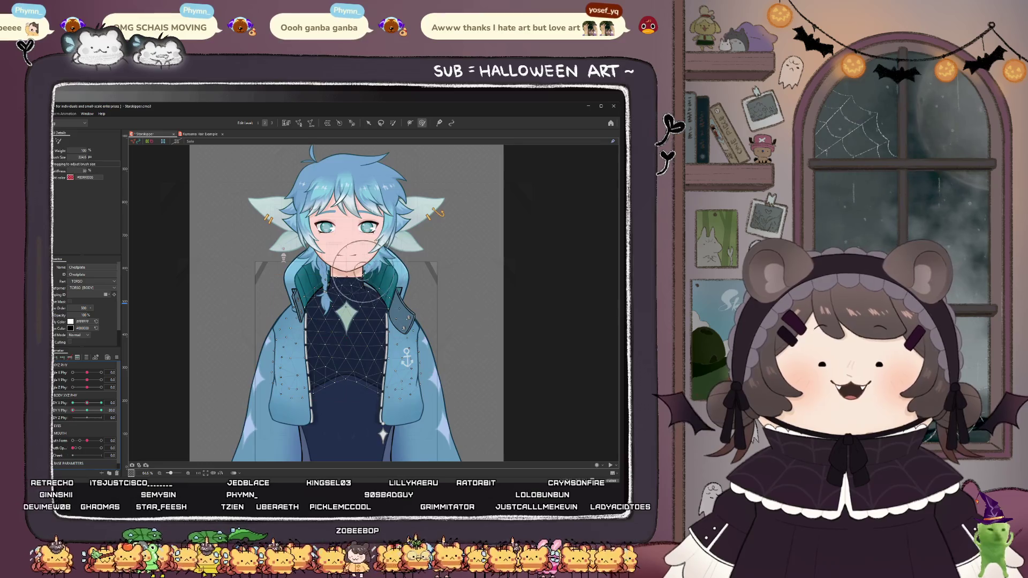
scroll(359, 275, "up", 2)
left_click(350, 260)
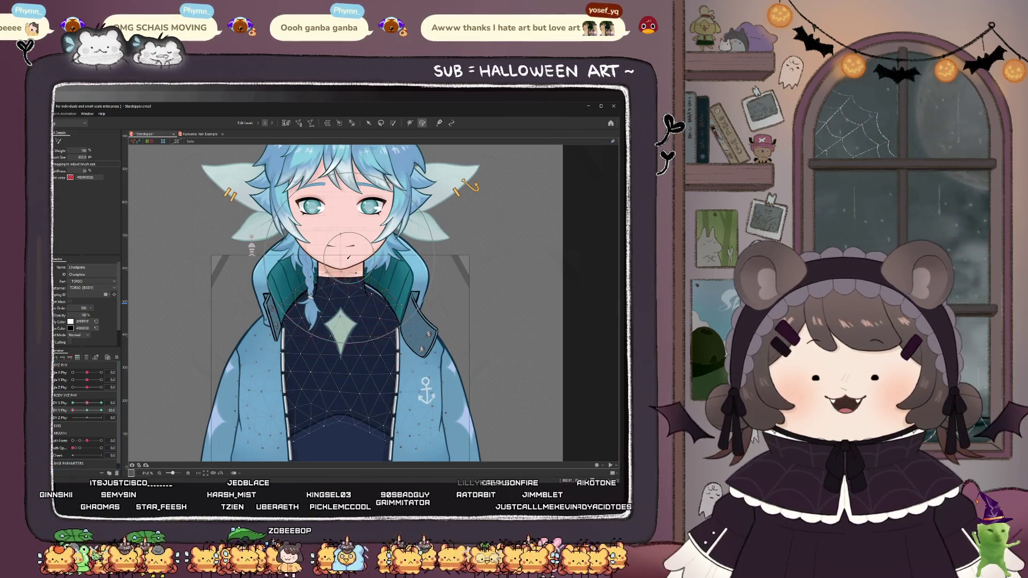
left_click_drag(350, 257, 314, 265)
left_click_drag(378, 260, 396, 264)
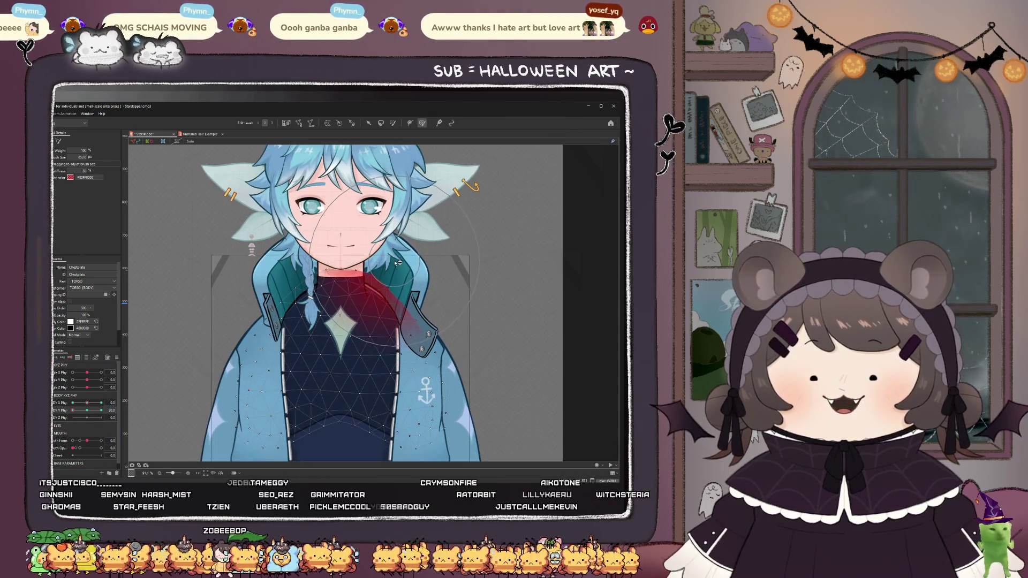
scroll(353, 295, "up", 1)
left_click_drag(343, 322, 335, 348)
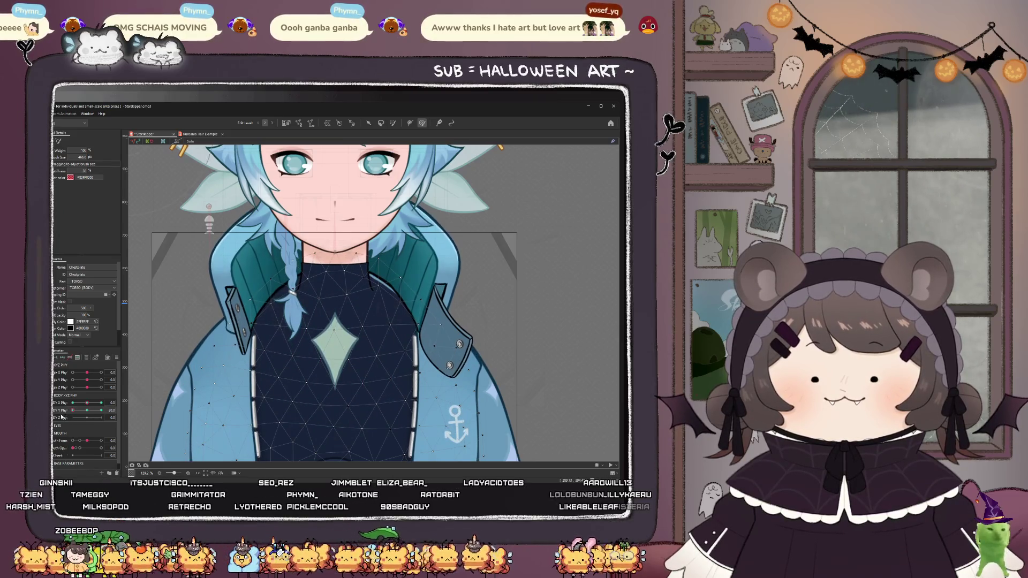
- Fit the character in view, undo a lower-chest stroke, and repaint weight over the chest
key("ctrl+minus")
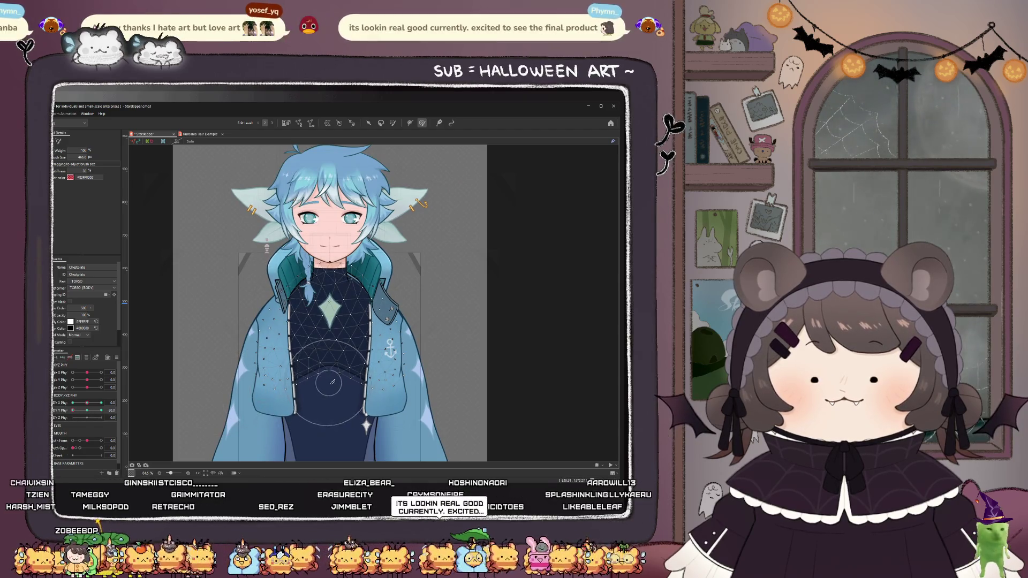
left_click_drag(332, 424, 334, 432)
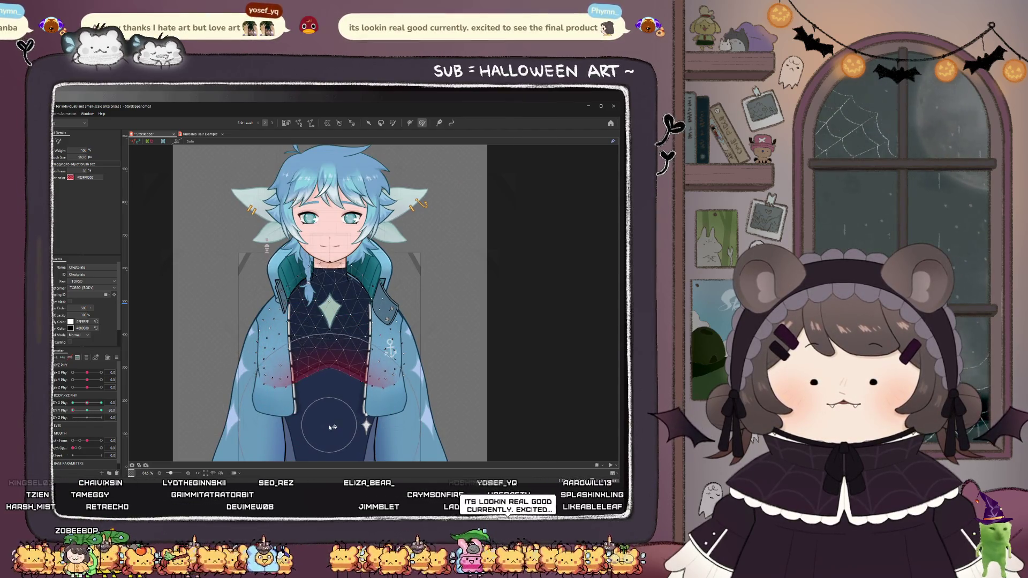
key("ctrl+z")
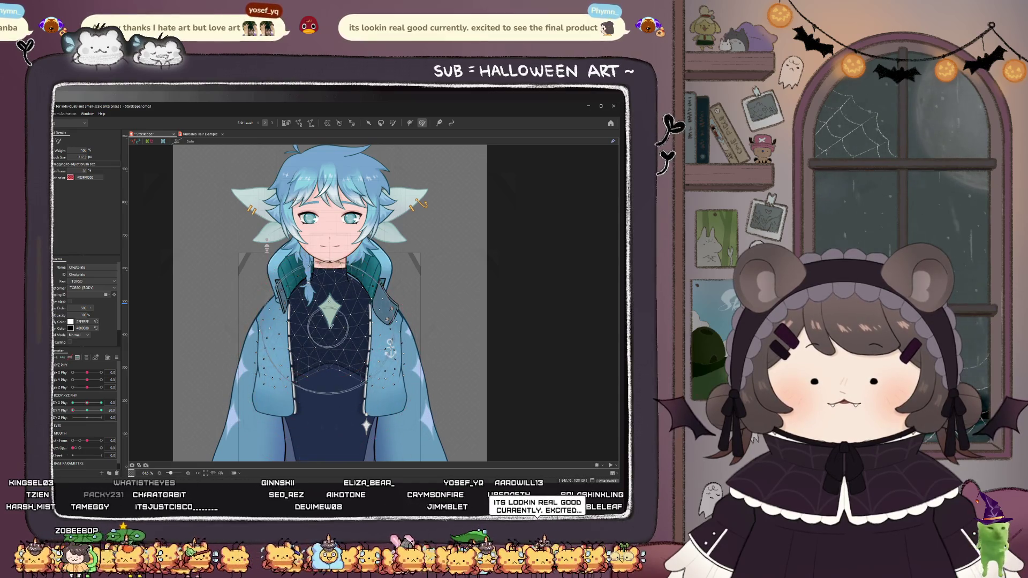
left_click_drag(331, 325, 334, 332)
scroll(366, 238, "up", 4)
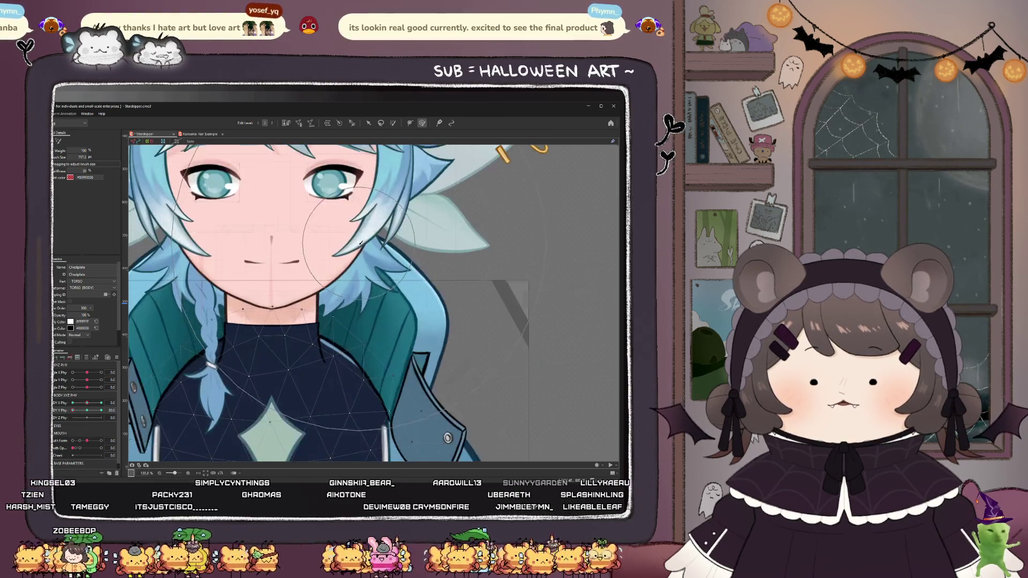
scroll(300, 281, "down", 3)
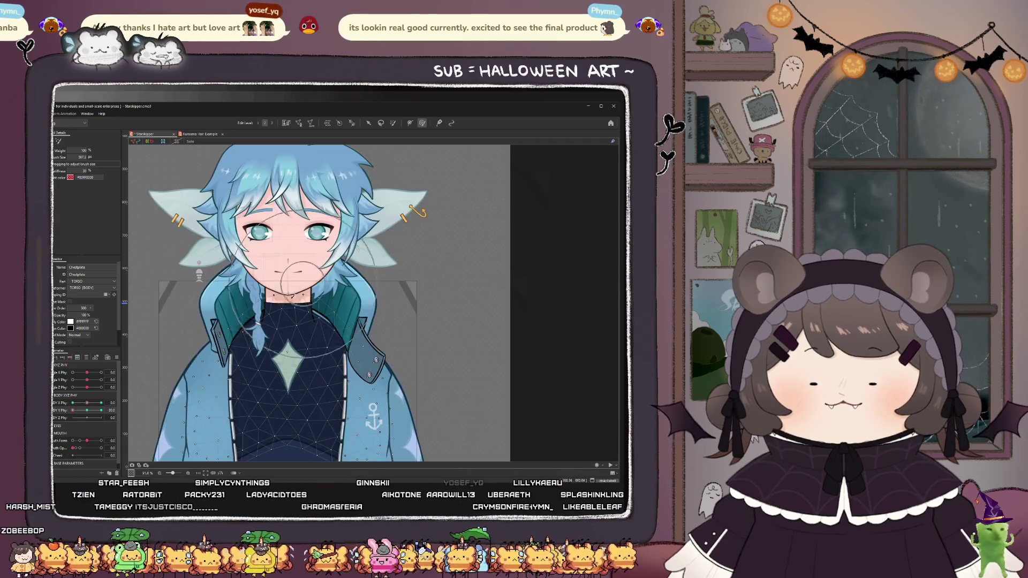
- At the opposite BODY Y extreme, paint a soft weight gradient over the chest and both sleeves
mouse_move(91, 411)
left_mouse_down()
mouse_move(69, 415)
mouse_move(88, 417)
left_mouse_up()
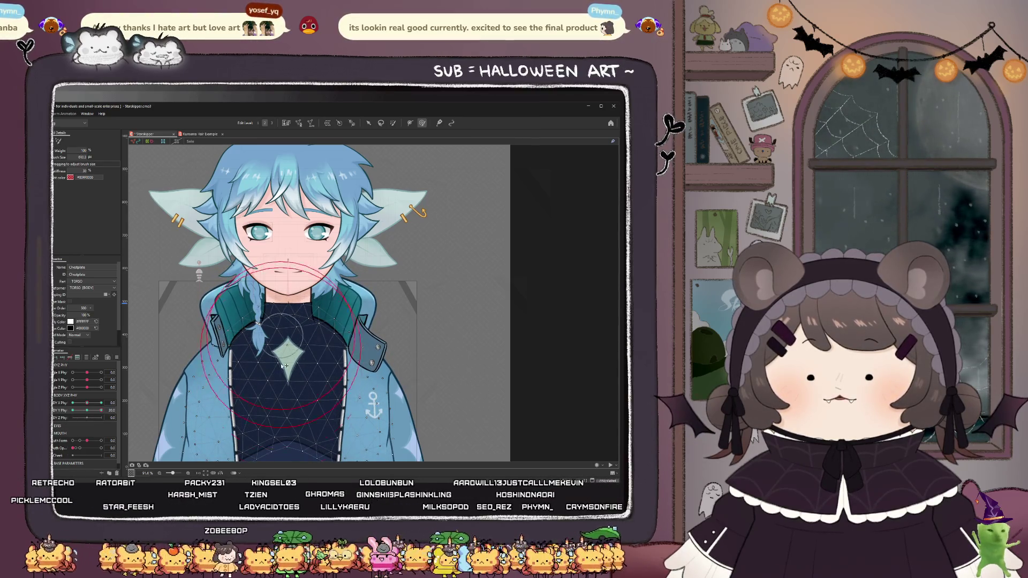
left_click_drag(284, 354, 289, 373)
key("Escape")
scroll(289, 373, "down", 2)
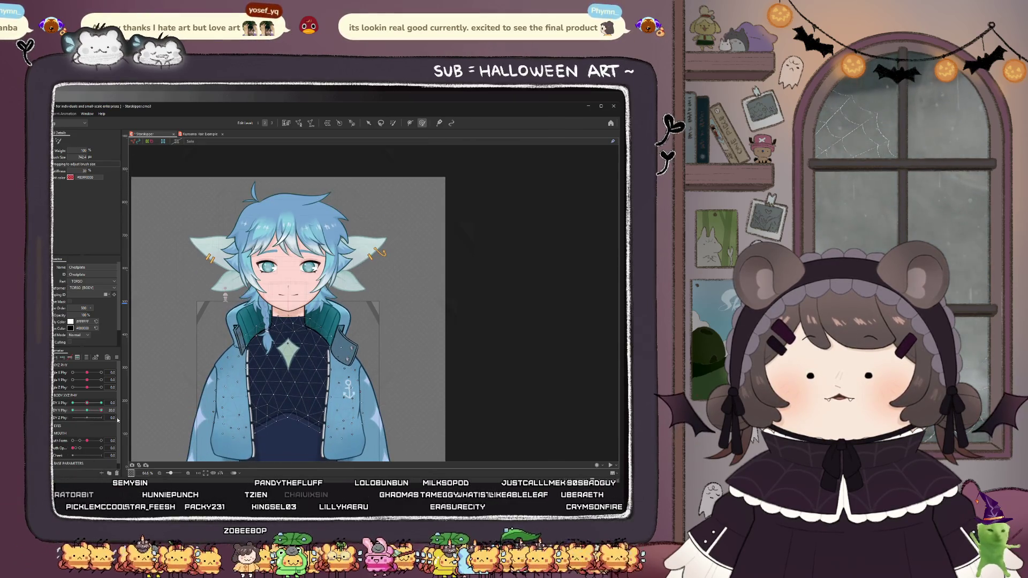
mouse_move(258, 363)
left_mouse_down()
mouse_move(240, 310)
mouse_move(276, 392)
left_mouse_up()
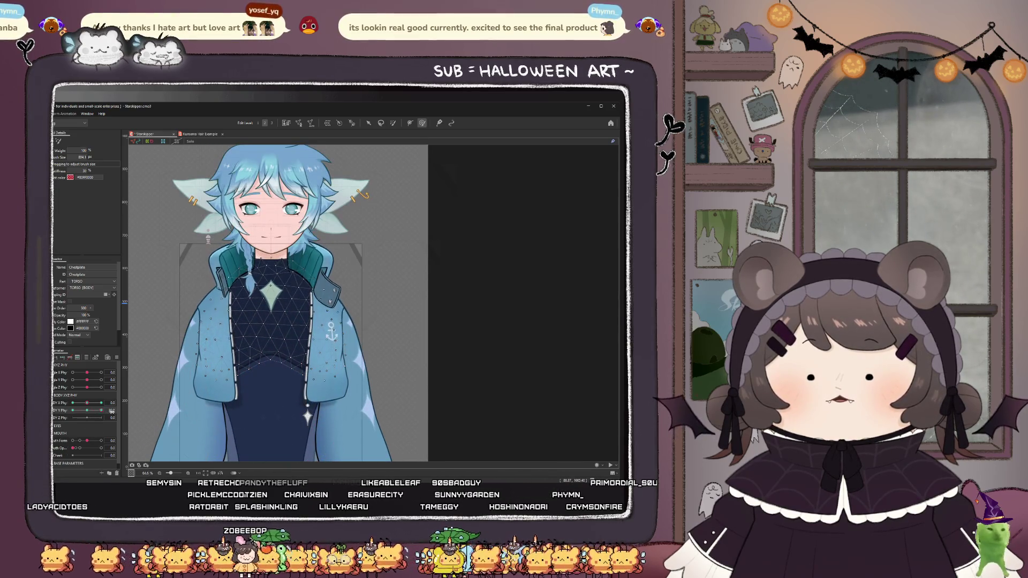
left_click_drag(215, 401, 213, 407)
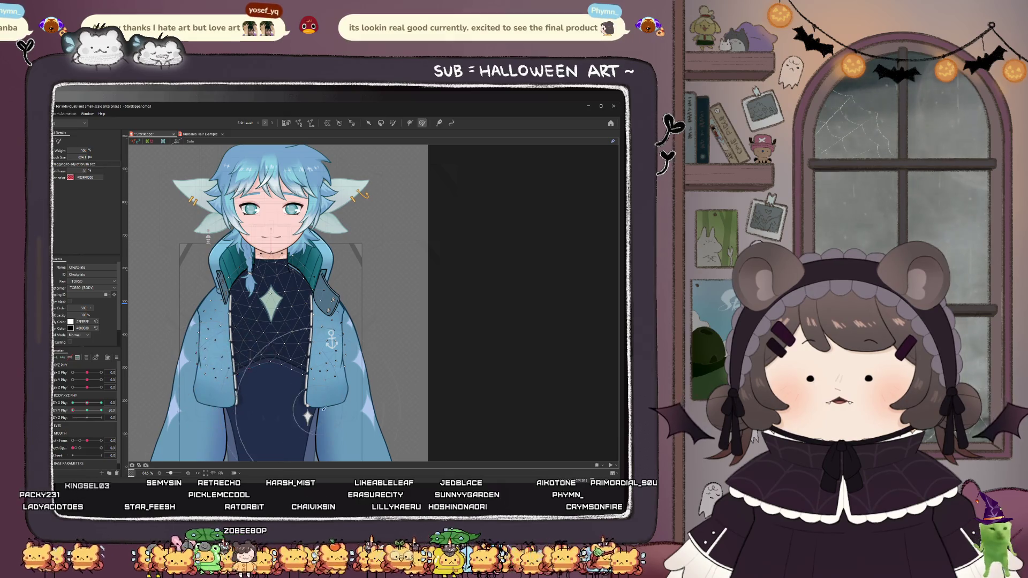
left_click_drag(323, 408, 347, 416)
- At BODY Y Phy -30, paint weight over the chest gem, then select Collar_Colour
mouse_move(101, 410)
left_mouse_down()
mouse_move(59, 423)
mouse_move(70, 426)
left_mouse_up()
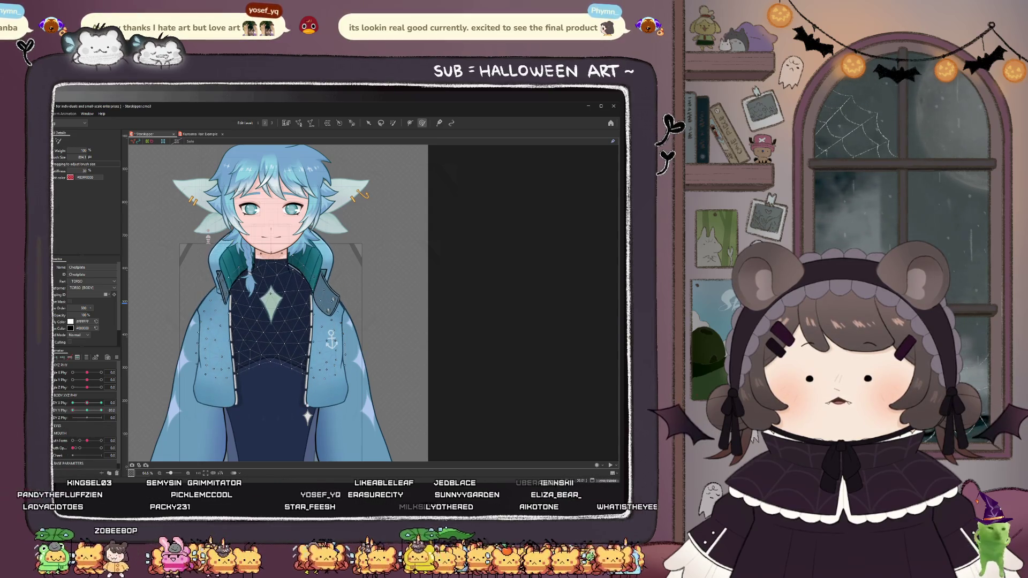
scroll(290, 316, "up", 2)
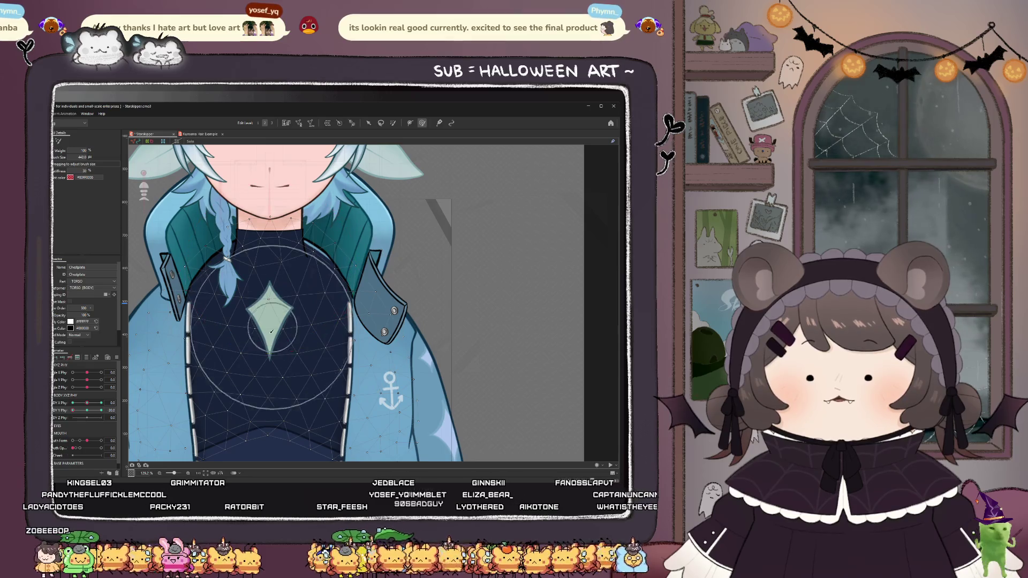
left_click_drag(269, 327, 271, 344)
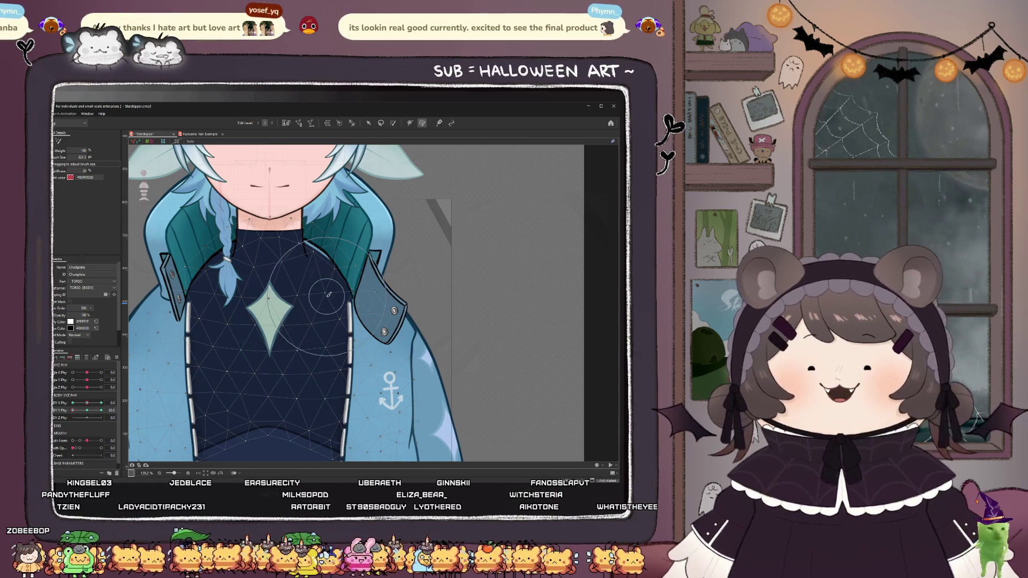
scroll(294, 224, "up", 2)
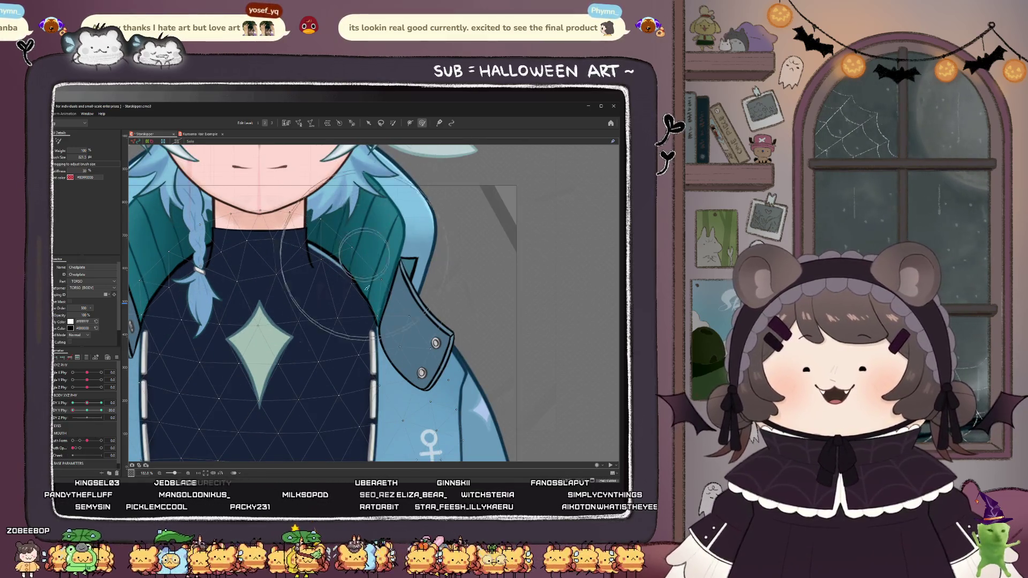
scroll(366, 286, "down", 3)
scroll(319, 432, "up", 2)
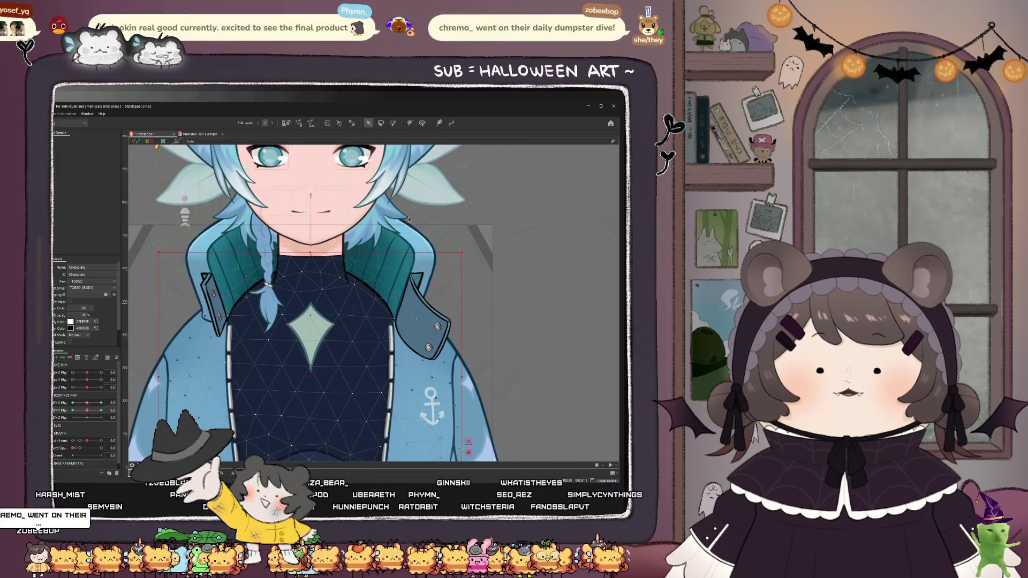
left_click(426, 270)
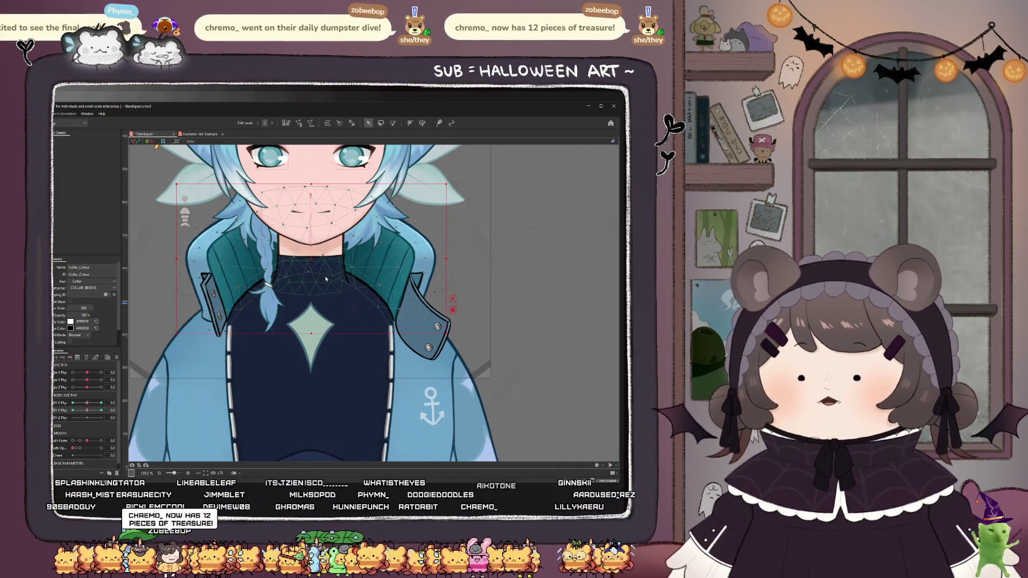
- Weight-paint Collar_Colour near the neck at Body Y 30, then select the L Jacket deformer
scroll(325, 279, "up", 3)
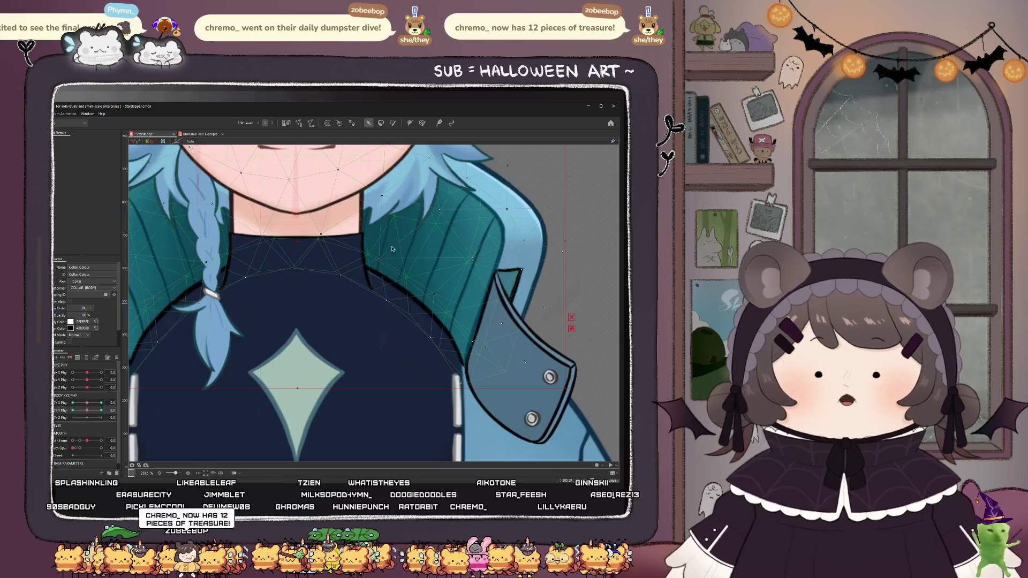
left_click(423, 123)
left_click_drag(359, 299, 360, 309)
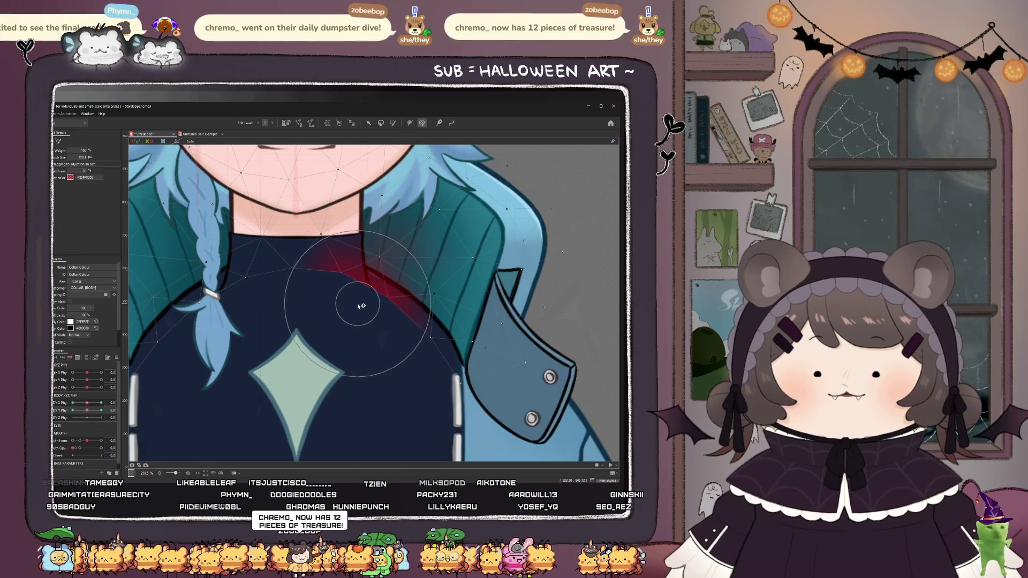
key("ctrl+z")
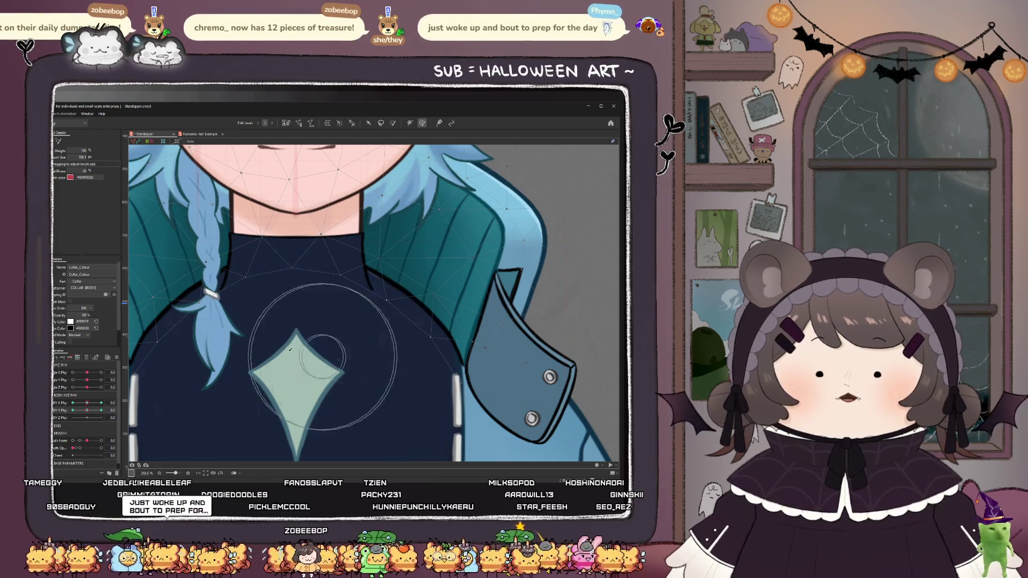
left_click(101, 410)
left_click_drag(364, 295, 383, 283)
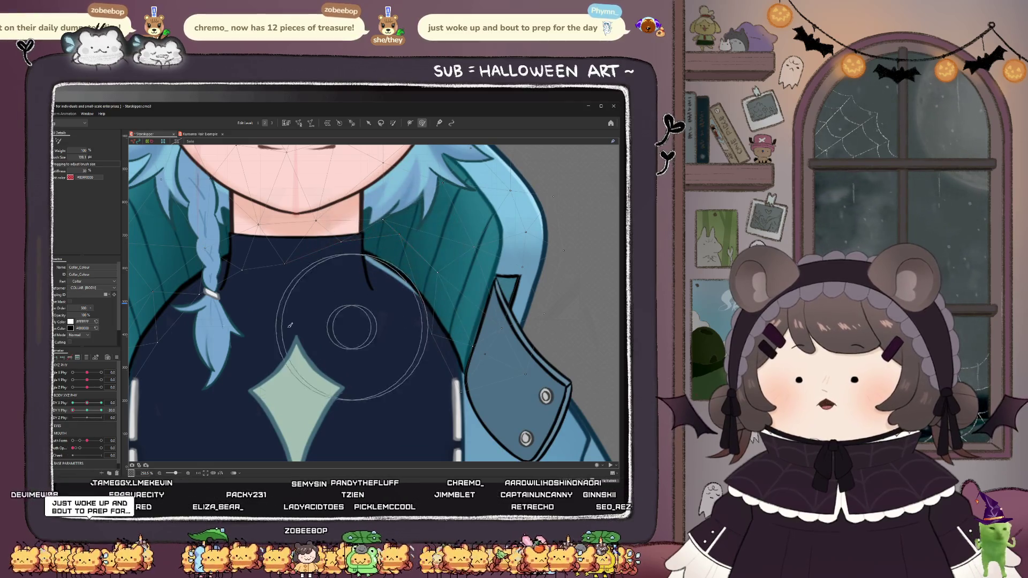
key("v")
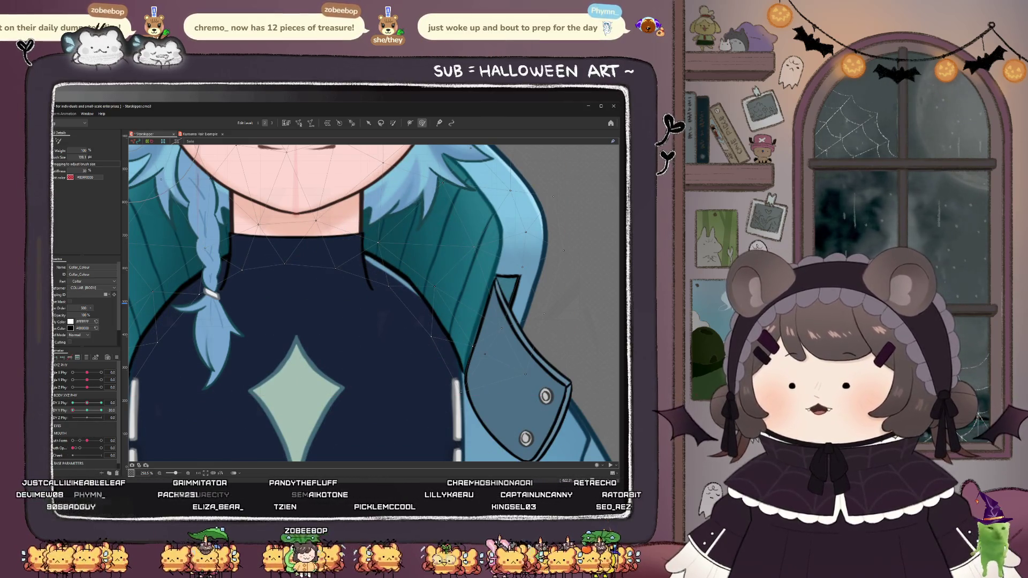
left_click(241, 300)
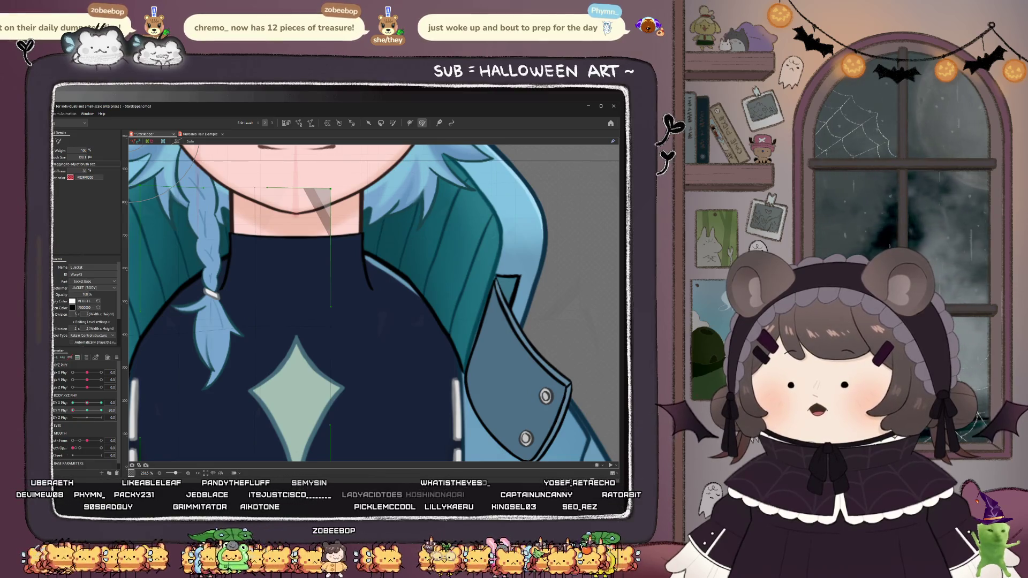
- Select L Jacket shadow and, at body X -30, reshape the jacket collar up and right
left_click(383, 327)
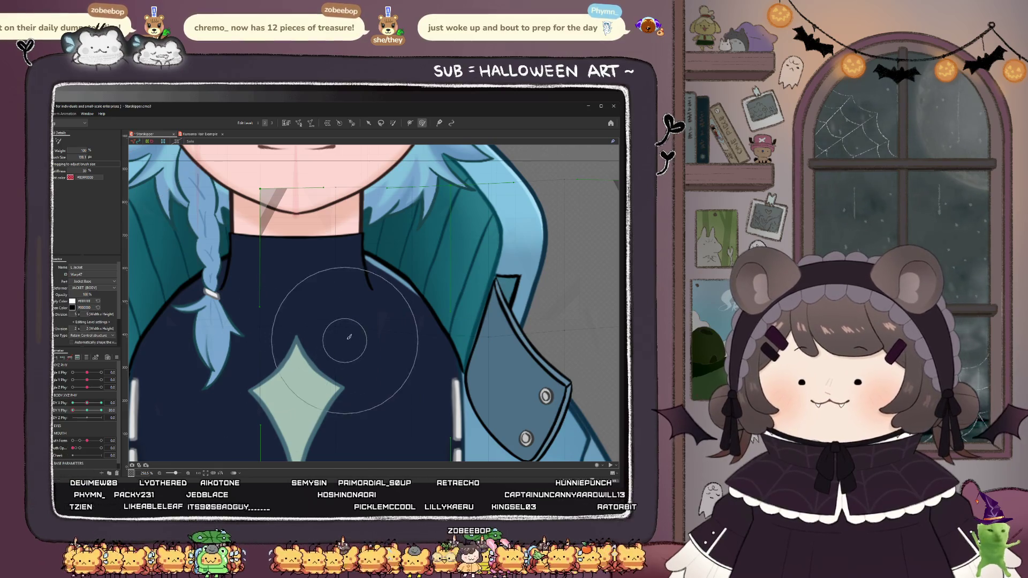
left_click_drag(294, 362, 361, 300)
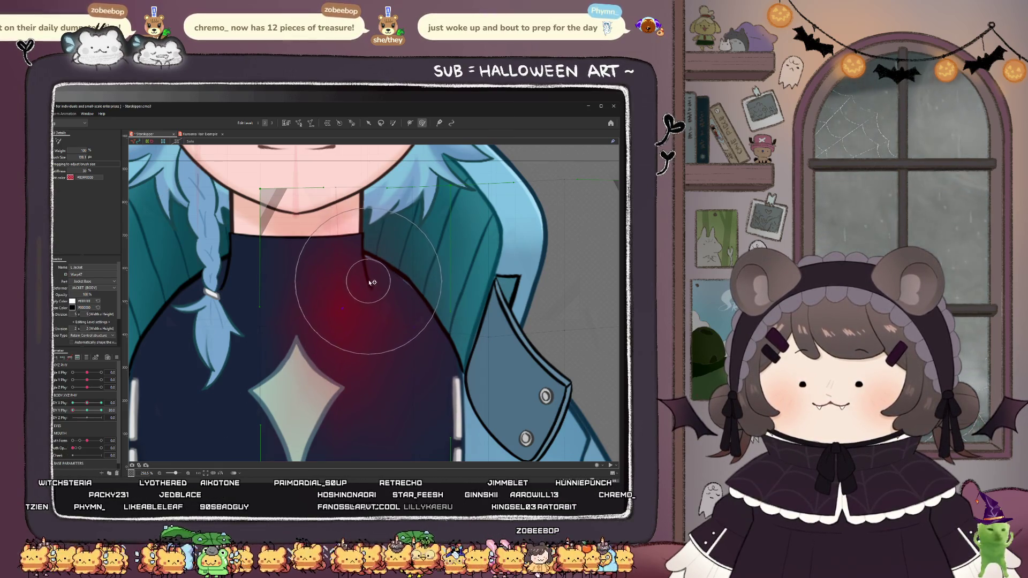
key("ctrl+z")
scroll(369, 292, "down", 2)
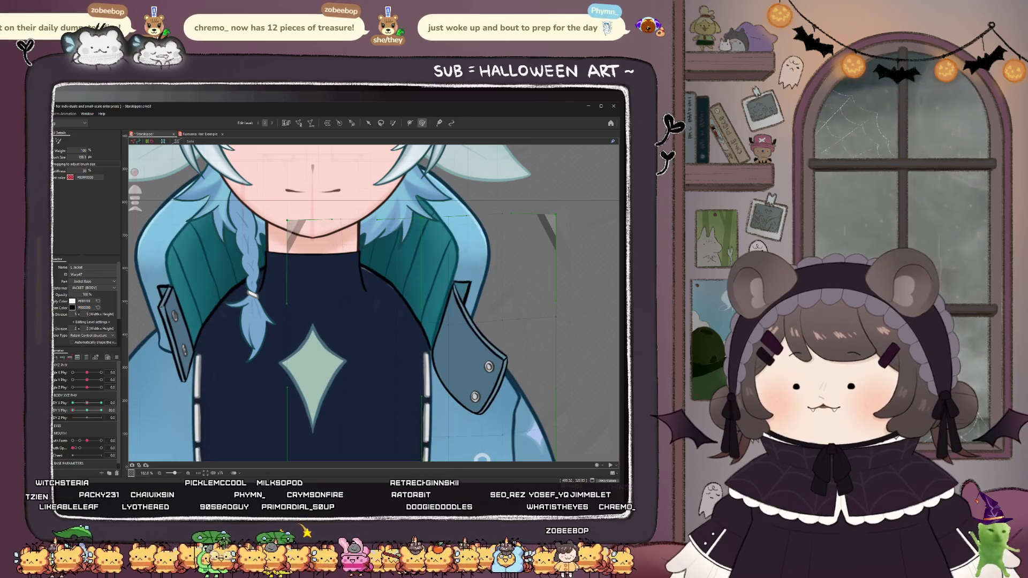
left_click_drag(76, 420, 69, 431)
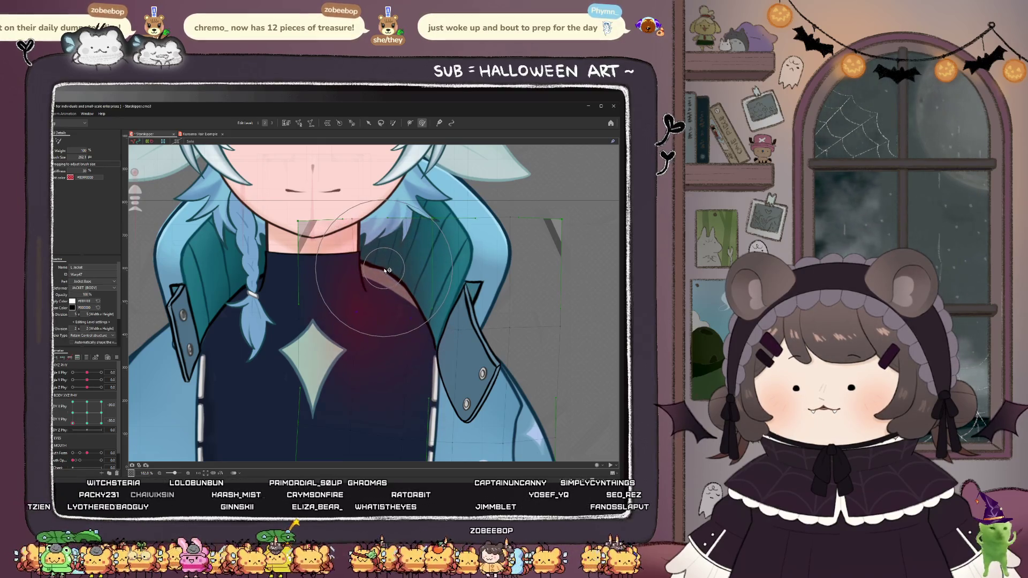
left_click_drag(317, 301, 343, 290)
- Paint influence on the jacket's left side and adjust its shape at Y 30, then reset to neutral
mouse_move(92, 421)
left_mouse_down()
mouse_move(72, 401)
mouse_move(101, 423)
mouse_move(73, 402)
mouse_move(73, 414)
left_mouse_up()
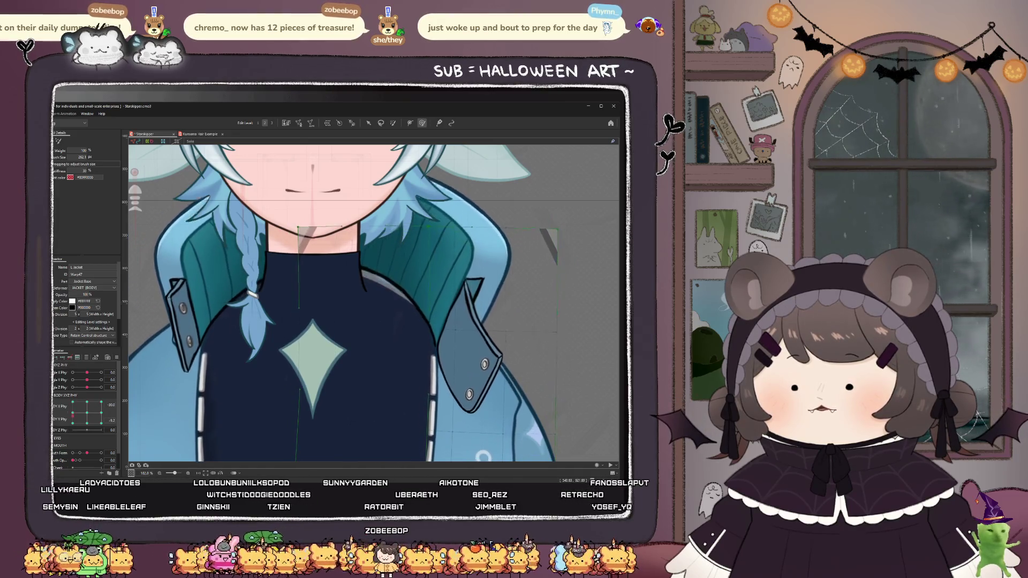
mouse_move(400, 298)
left_mouse_down()
mouse_move(372, 296)
mouse_move(390, 289)
left_mouse_up()
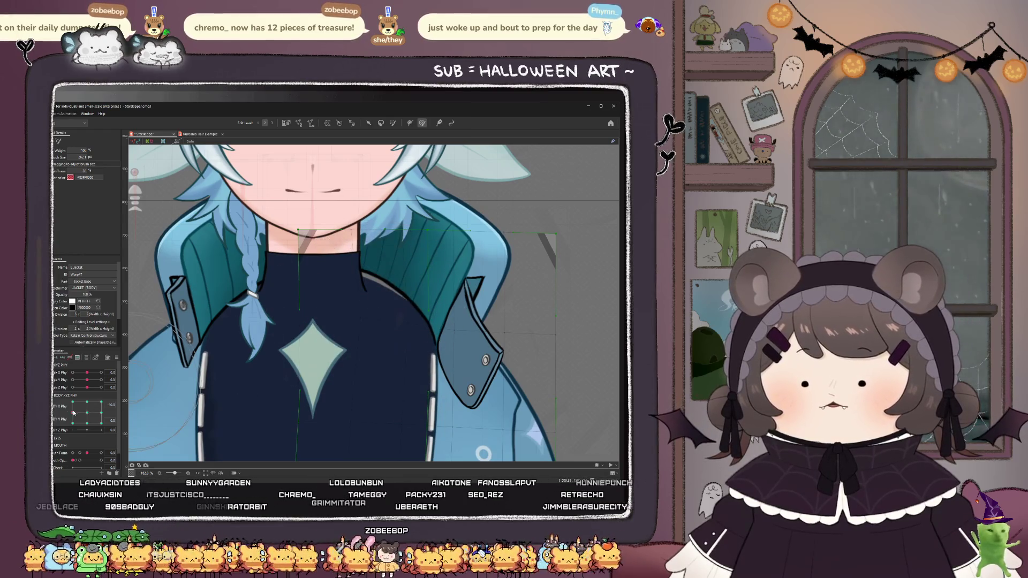
left_click_drag(75, 412, 66, 395)
mouse_move(358, 321)
left_mouse_down()
mouse_move(367, 298)
mouse_move(372, 308)
left_mouse_up()
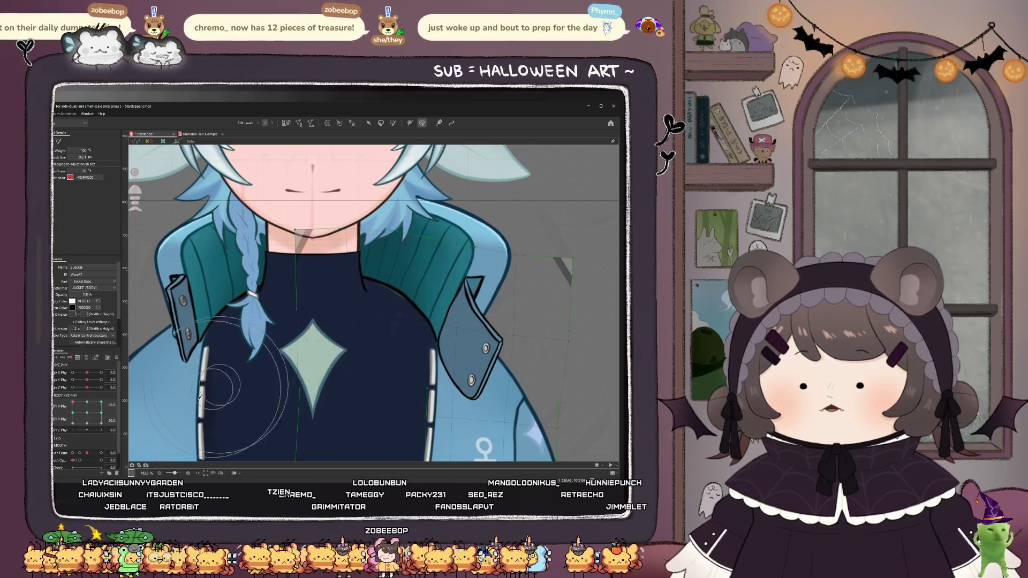
mouse_move(73, 402)
left_mouse_down()
mouse_move(57, 431)
mouse_move(107, 399)
left_mouse_up()
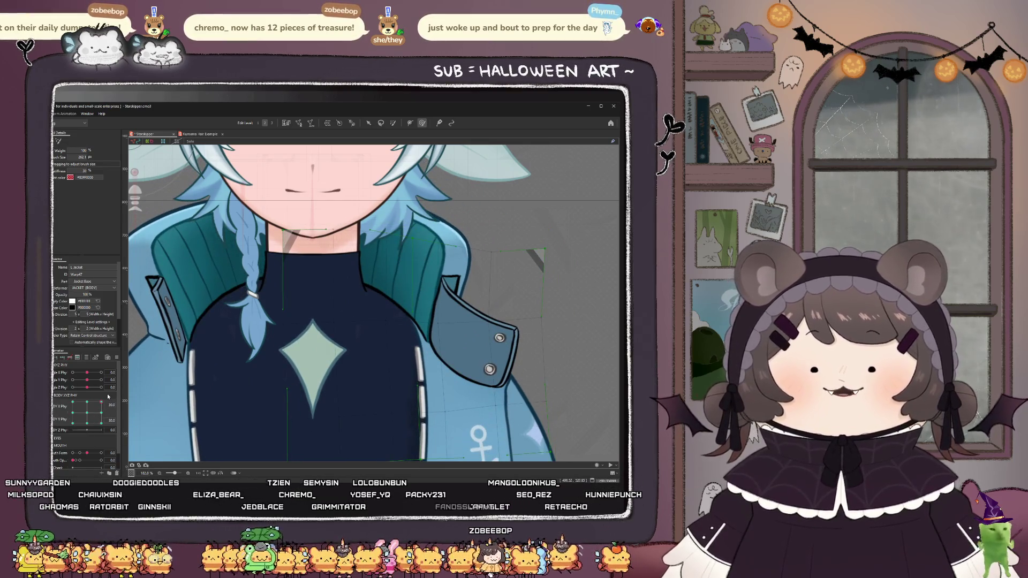
left_click(92, 414)
- At X 30, Y -30, paint influence over the braid and torso, test Z -10 and Y 30
left_click_drag(93, 419, 138, 446)
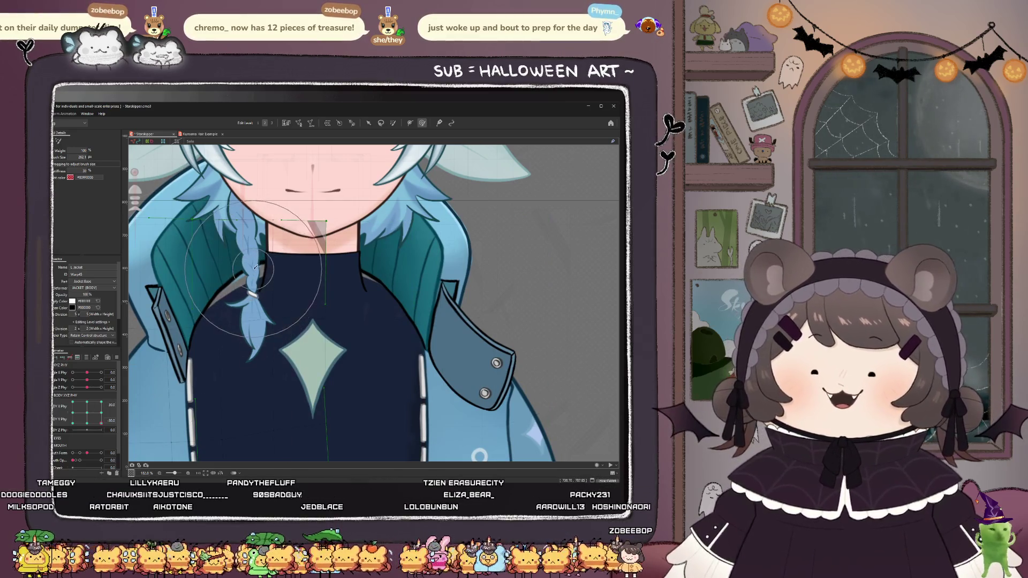
left_click_drag(255, 266, 253, 261)
mouse_move(86, 430)
left_mouse_down()
mouse_move(101, 423)
mouse_move(104, 402)
mouse_move(102, 413)
left_mouse_up()
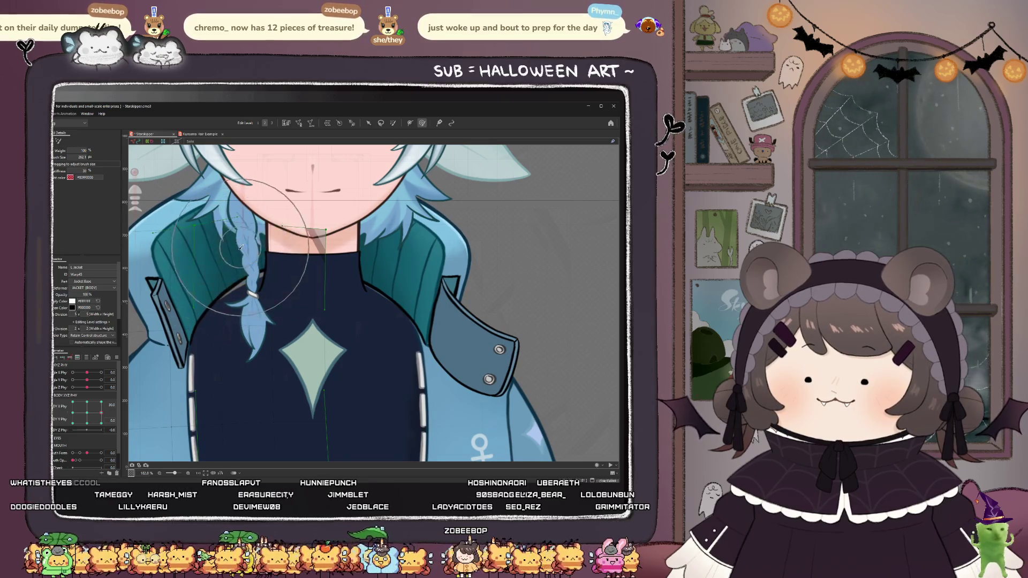
mouse_move(101, 413)
left_mouse_down()
mouse_move(107, 399)
mouse_move(84, 433)
mouse_move(87, 413)
left_mouse_up()
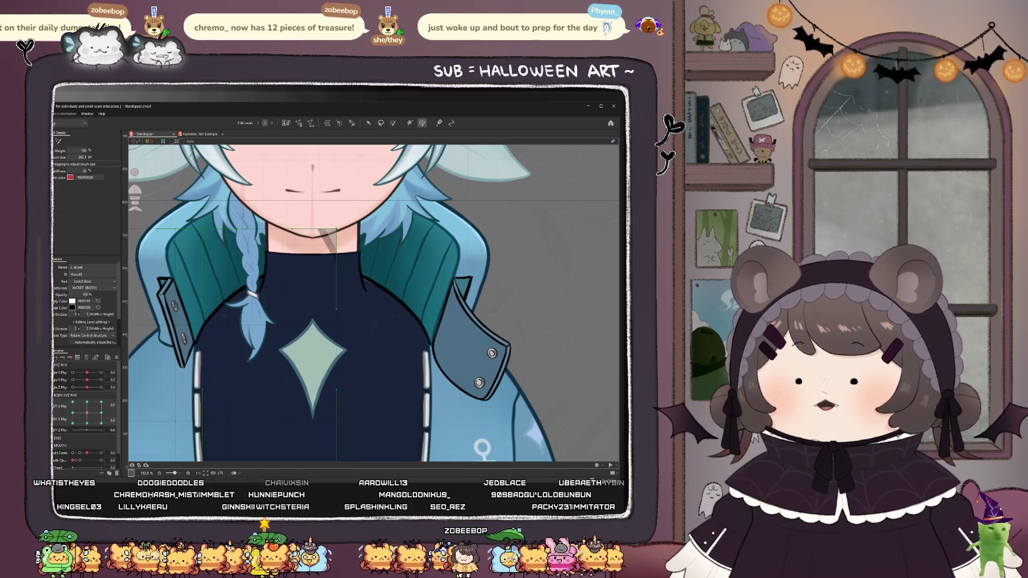
scroll(327, 279, "down", 4)
left_click(320, 369)
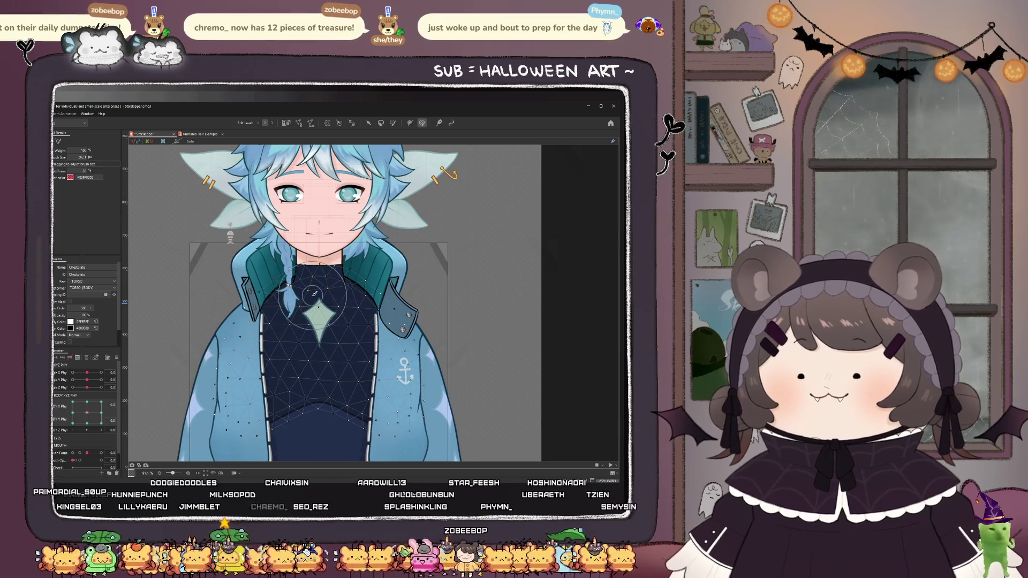
- Zoom in on the neck to inspect Collar_inside, zoom out and reselect the Chestplate mesh
scroll(315, 294, "up", 2)
scroll(342, 241, "up", 2)
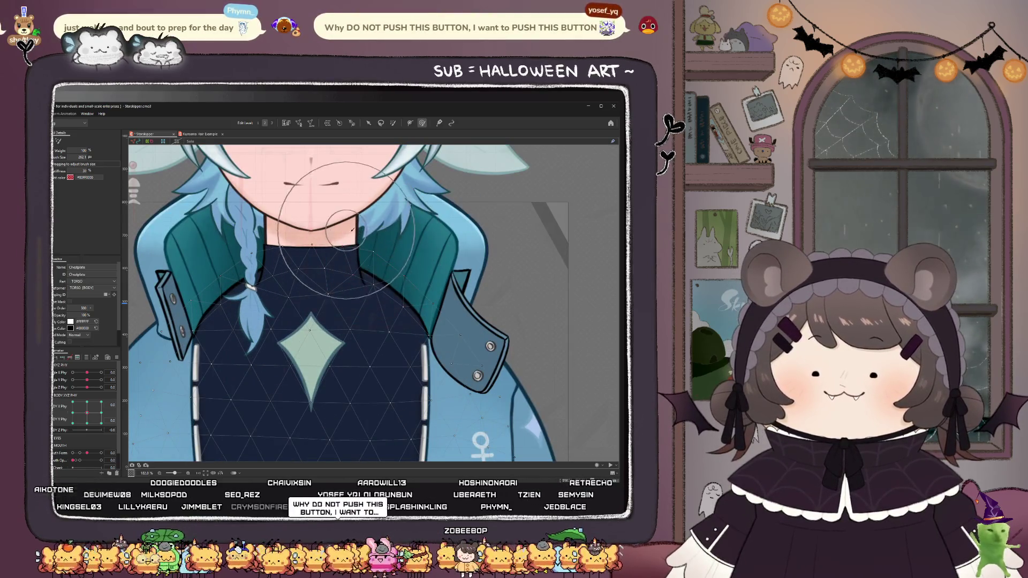
scroll(349, 229, "up", 3)
scroll(377, 255, "down", 1)
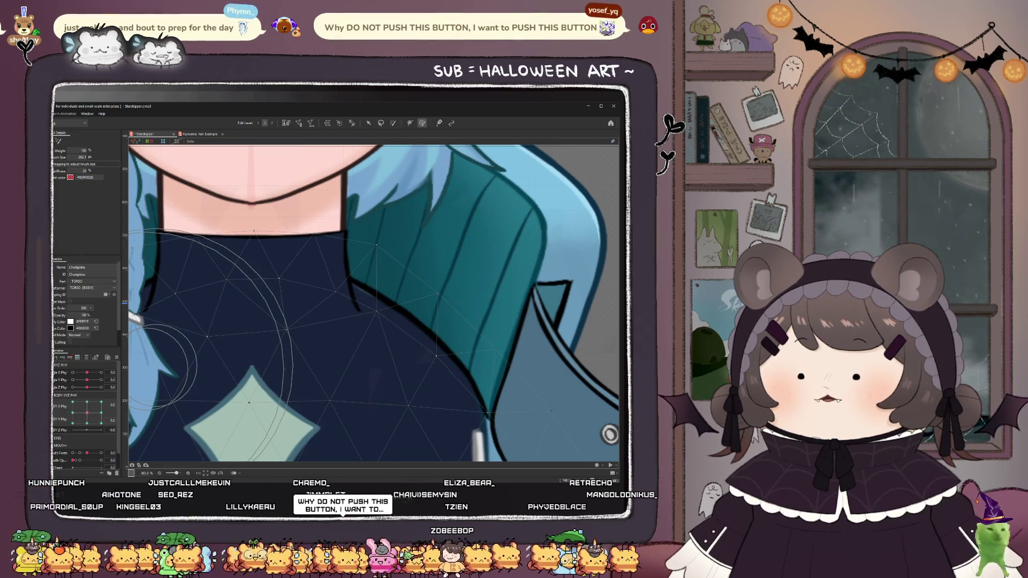
left_click(298, 324)
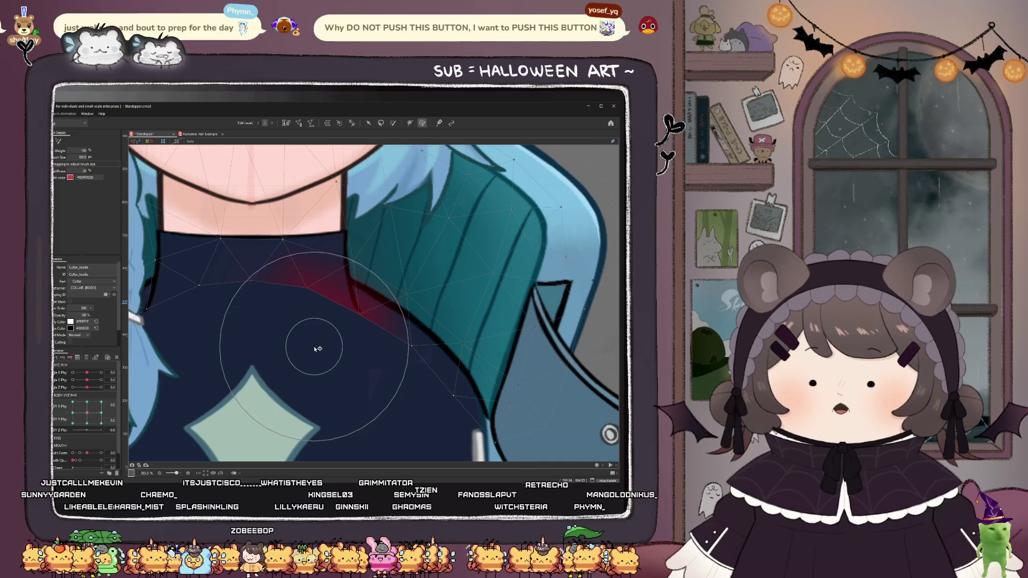
scroll(332, 344, "down", 2)
scroll(309, 280, "down", 1)
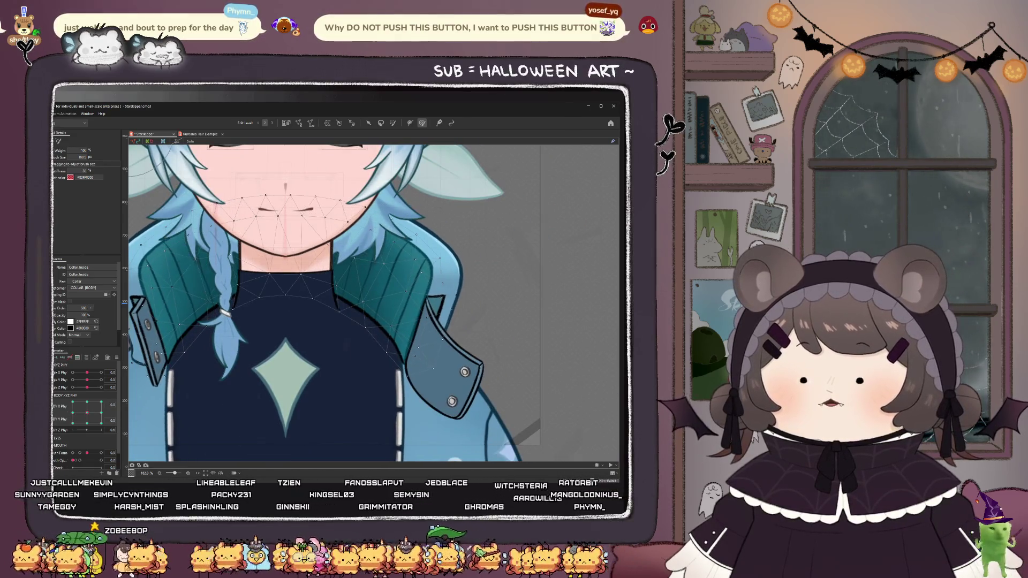
left_click(322, 343)
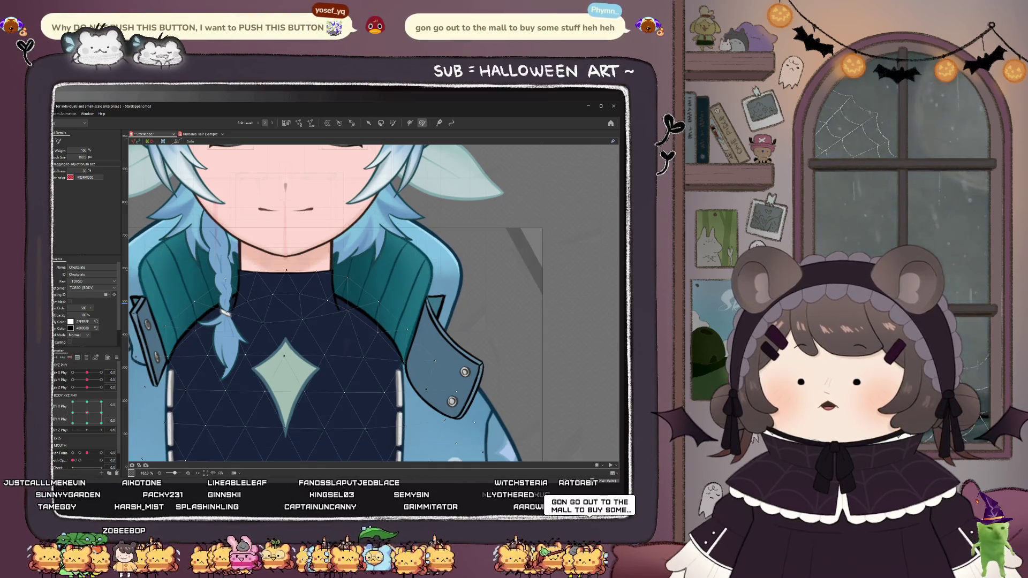
- At BODY X Phy -30, paint smoothing weight over the chest, collar and braid, then sweep X to check
left_click_drag(87, 403, 101, 403)
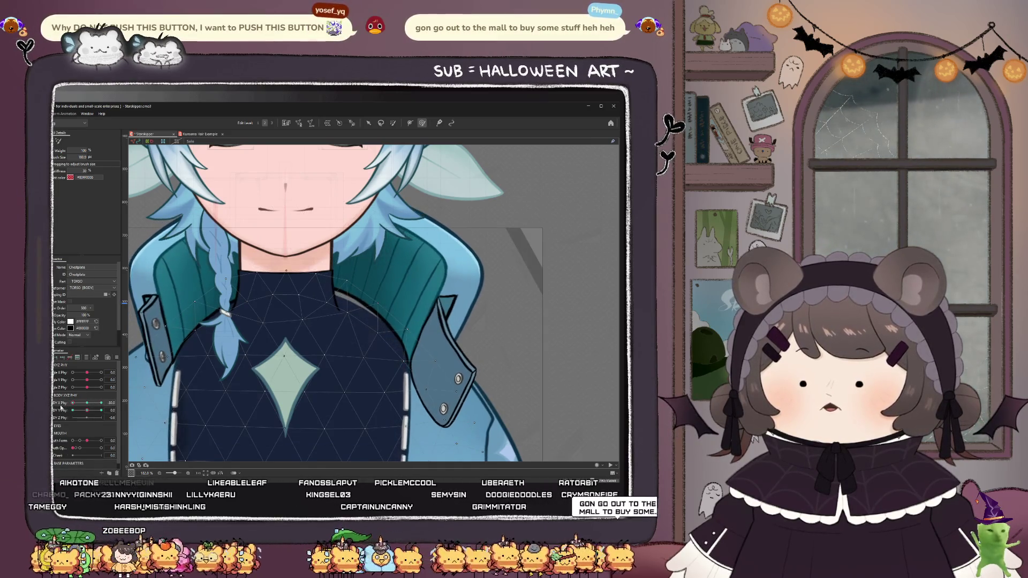
left_click_drag(362, 270, 231, 297)
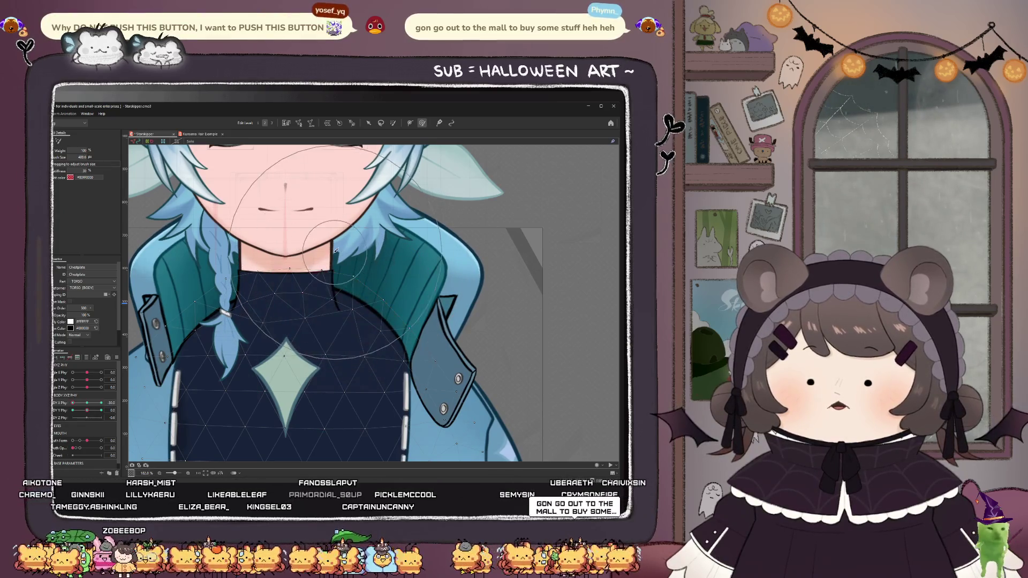
mouse_move(241, 264)
left_mouse_down()
mouse_move(211, 281)
mouse_move(300, 289)
mouse_move(367, 252)
mouse_move(321, 278)
left_mouse_up()
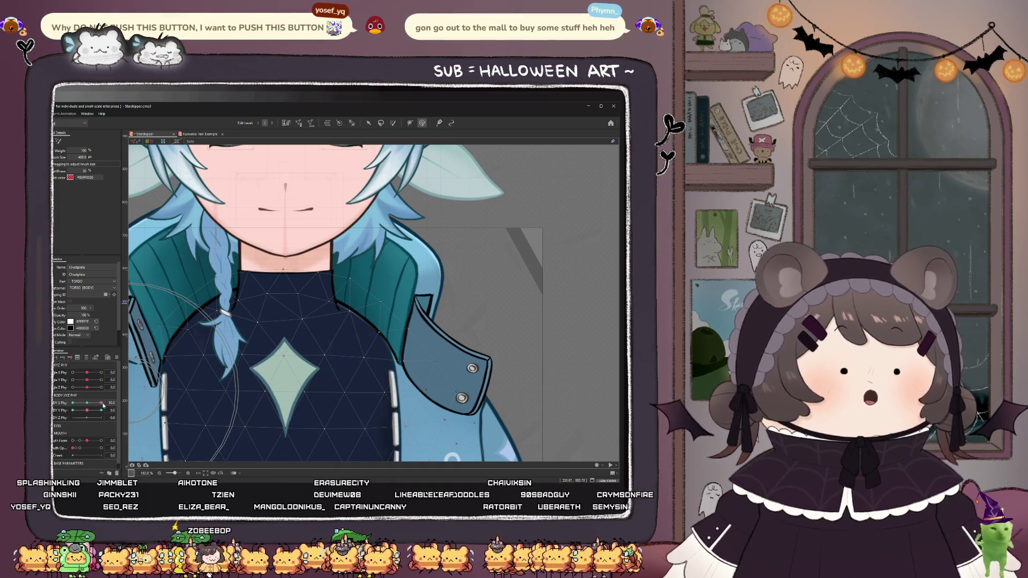
mouse_move(101, 402)
left_mouse_down()
mouse_move(79, 407)
mouse_move(89, 407)
left_mouse_up()
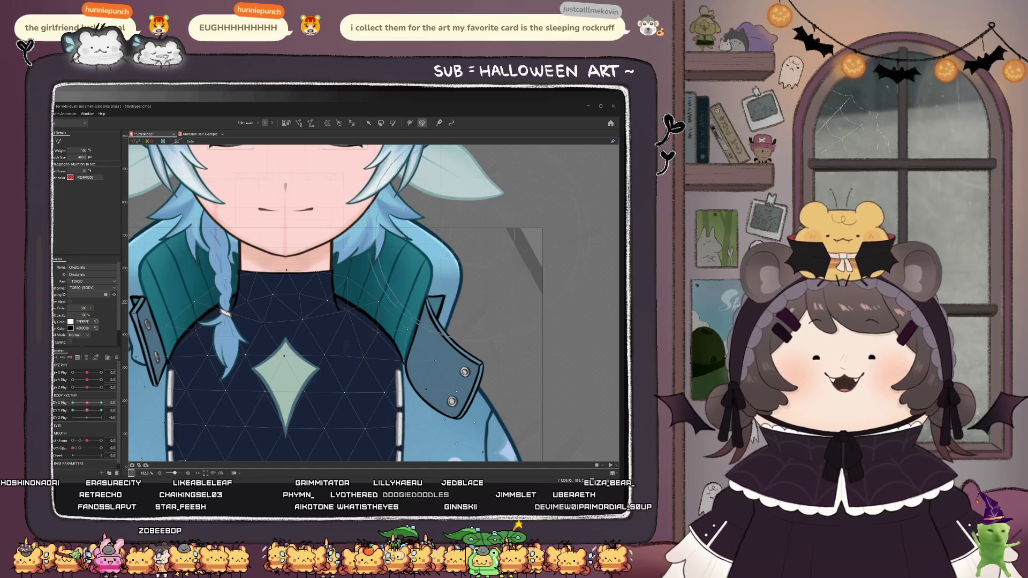
- Swing the body to -30 to recheck the jacket bend, then set BODY Y Phy to 15
mouse_move(87, 403)
left_mouse_down()
mouse_move(64, 405)
mouse_move(103, 403)
left_mouse_up()
scroll(386, 313, "up", 5)
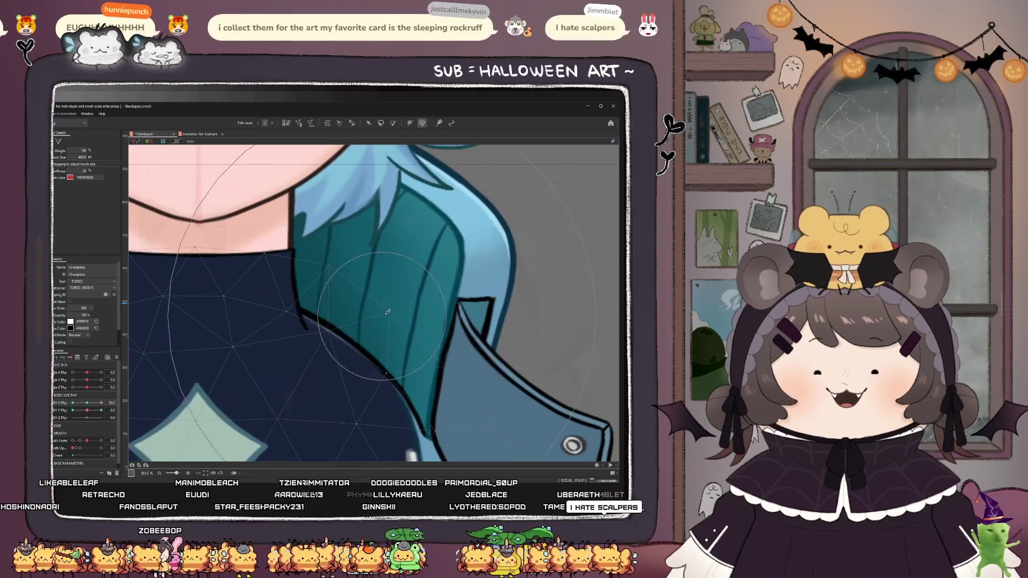
scroll(387, 314, "down", 5)
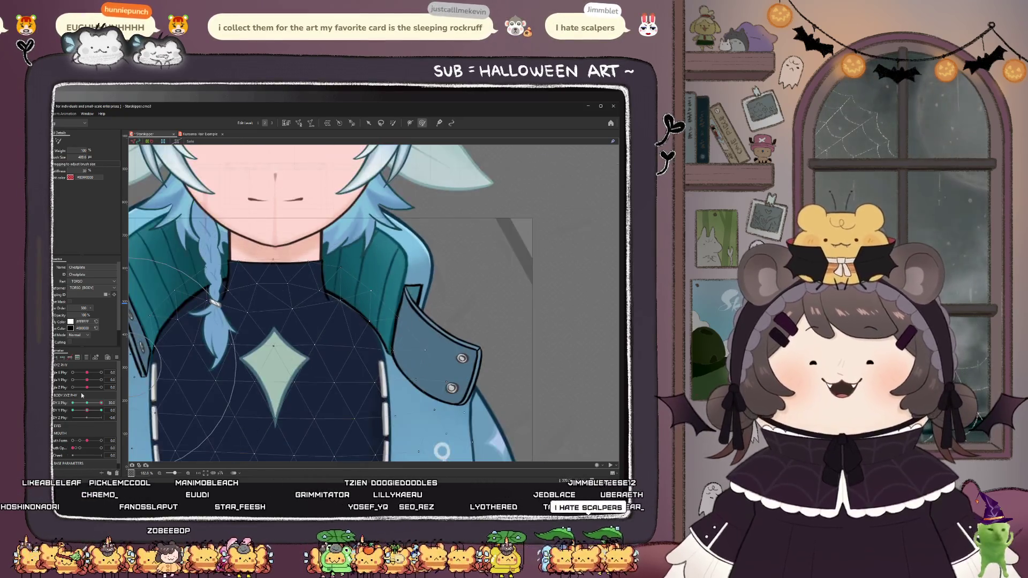
left_click_drag(101, 403, 74, 404)
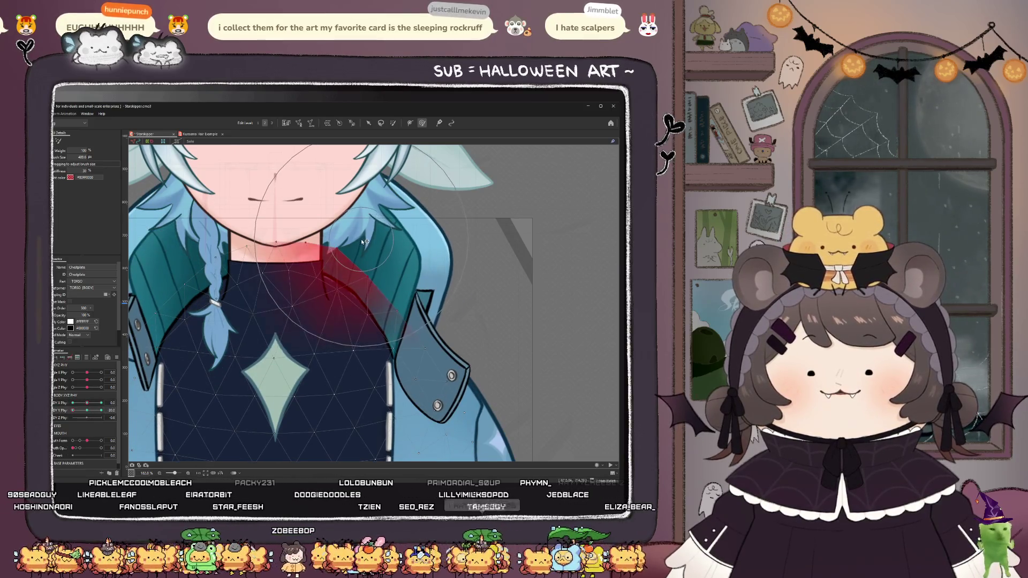
left_click_drag(101, 410, 99, 413)
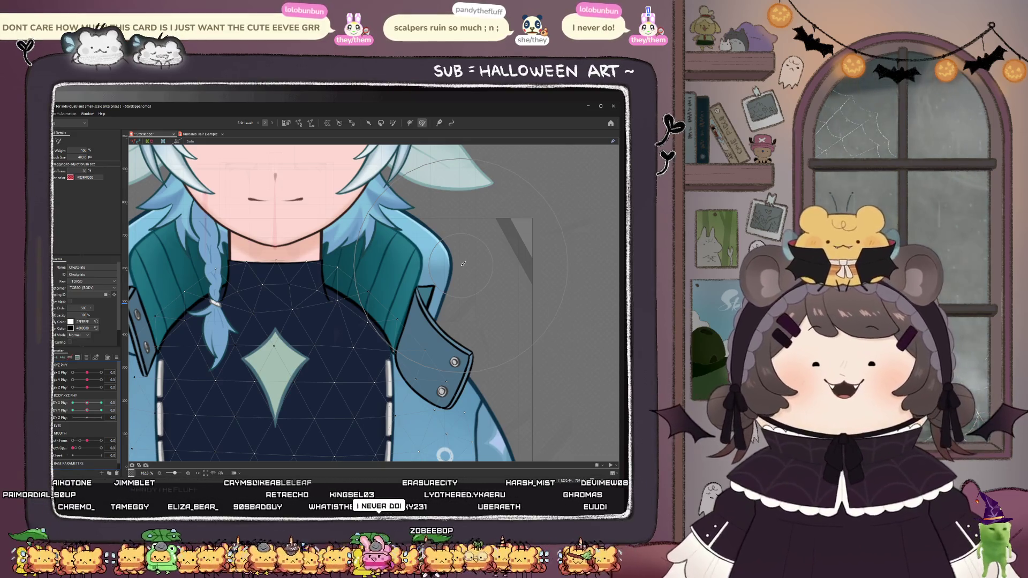
- Inspect the right and left cuff, Collar_Colour and Collar_Highlight meshes with the body turned to 30
left_click(163, 378)
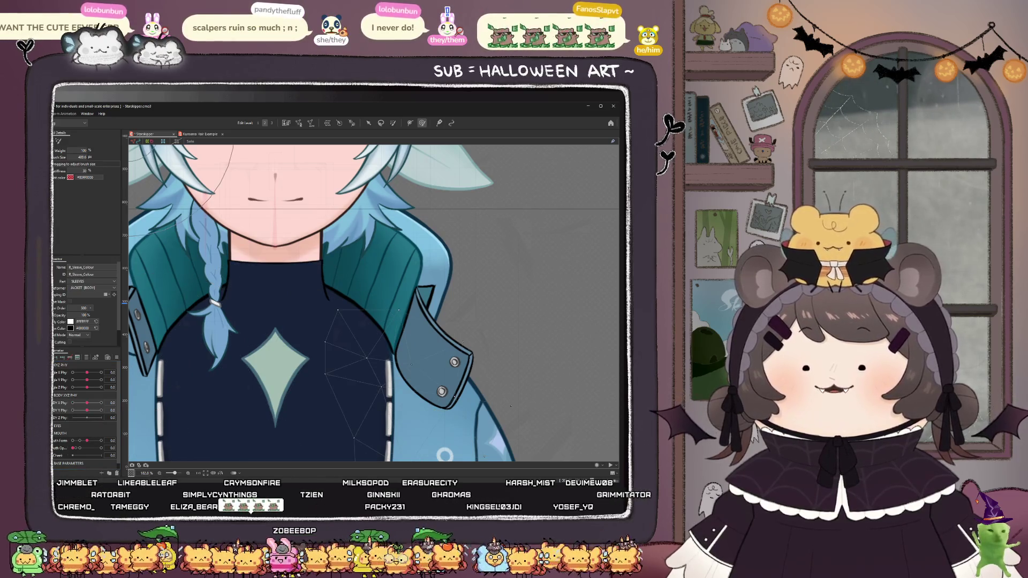
left_click(444, 455)
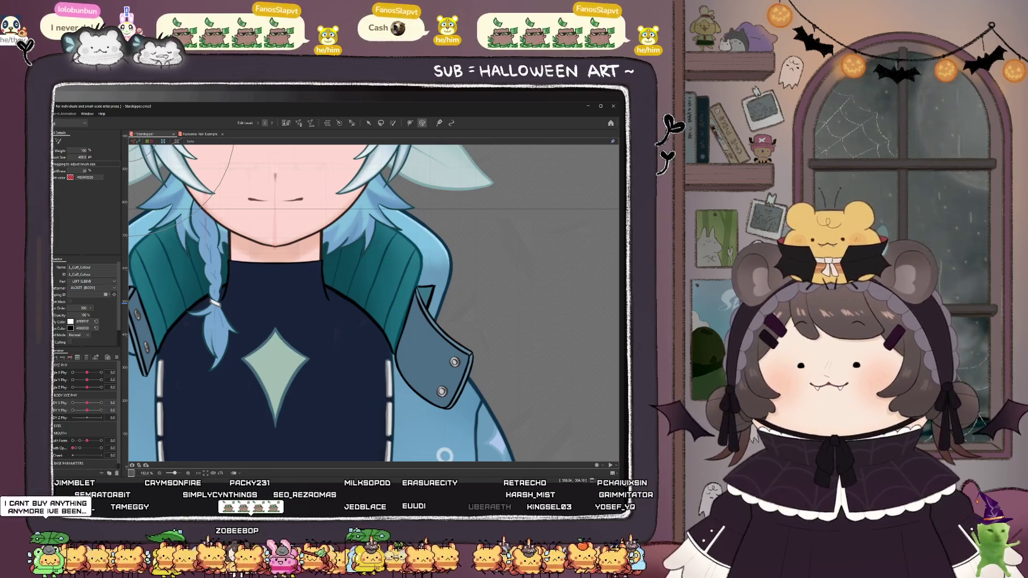
left_click(300, 279)
left_click(375, 252)
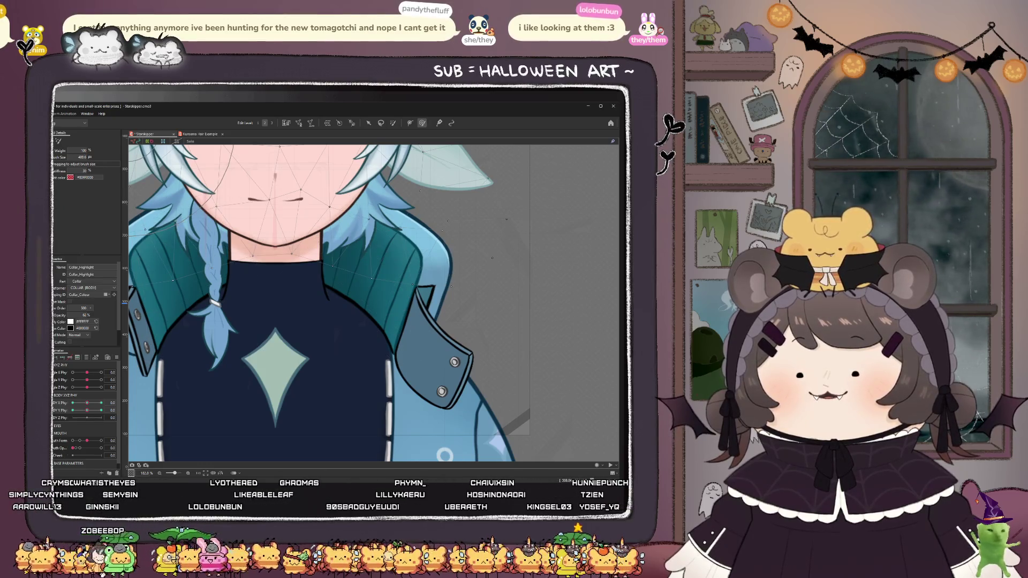
mouse_move(87, 413)
left_mouse_down()
mouse_move(107, 420)
mouse_move(103, 413)
left_mouse_up()
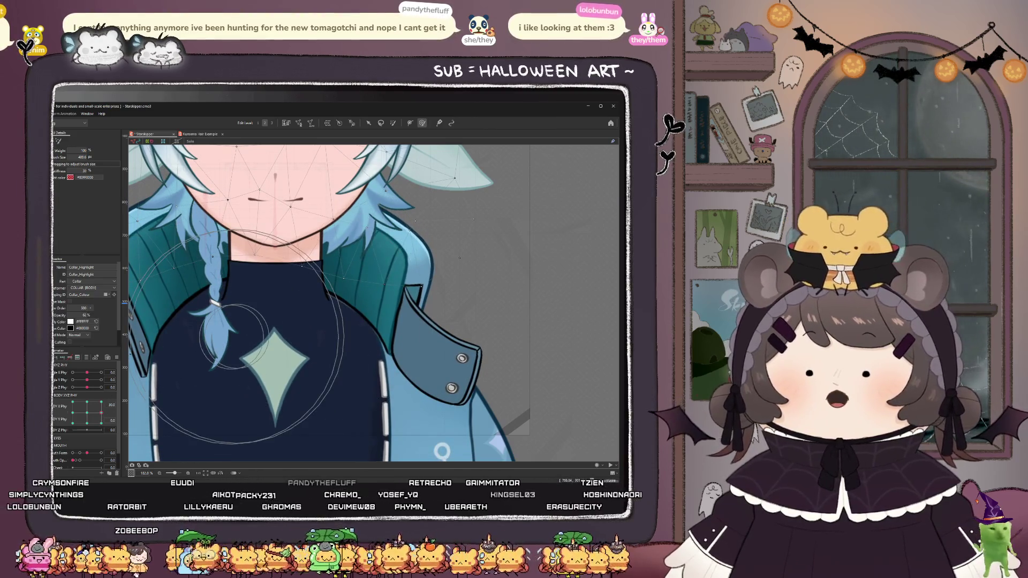
- Zoom in on the neck, check Collar_Colour and Collar_Highlight, then select the L Jacket warp deformer
scroll(252, 338, "up", 5)
left_click(303, 342)
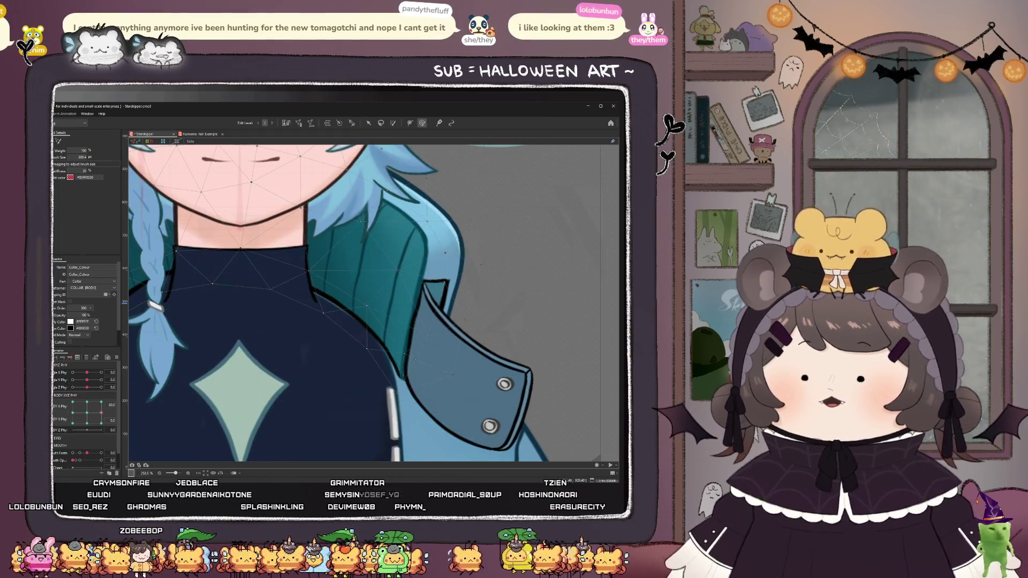
scroll(322, 355, "up", 3)
left_click(178, 377)
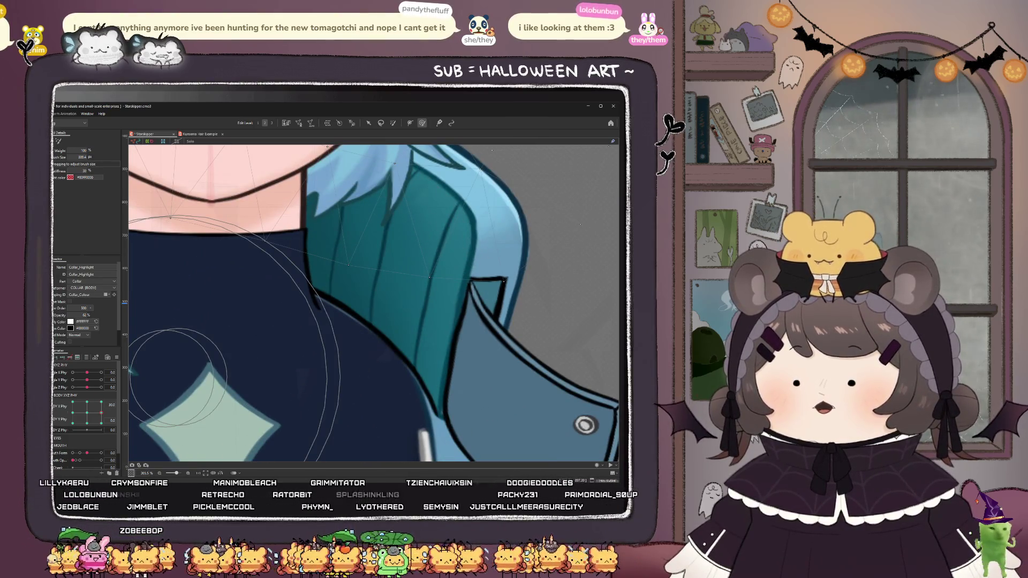
left_click(214, 322)
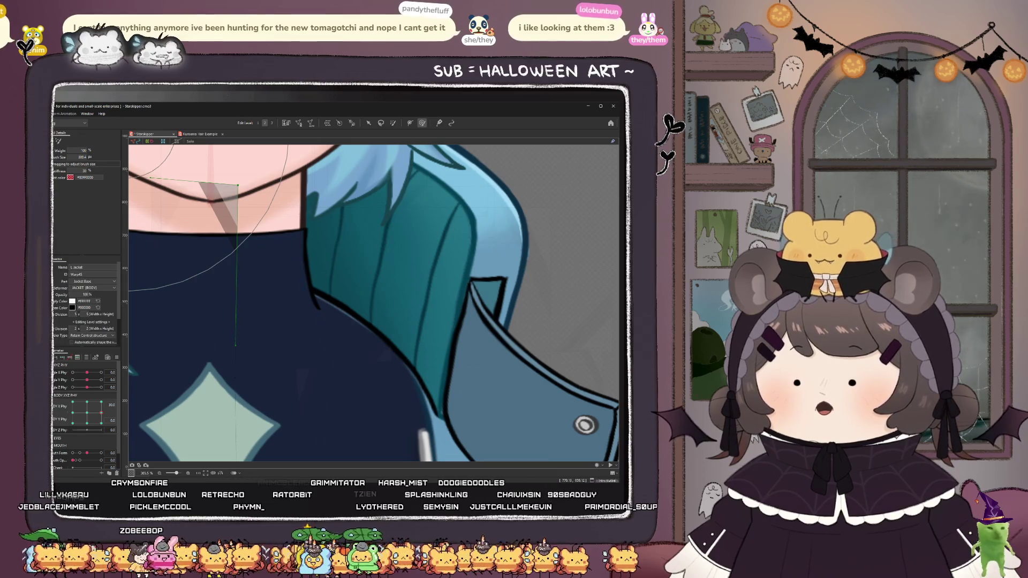
- Select the other L Jacket deformer and, at body -30, paint weights to smooth the left jacket
left_click(289, 364)
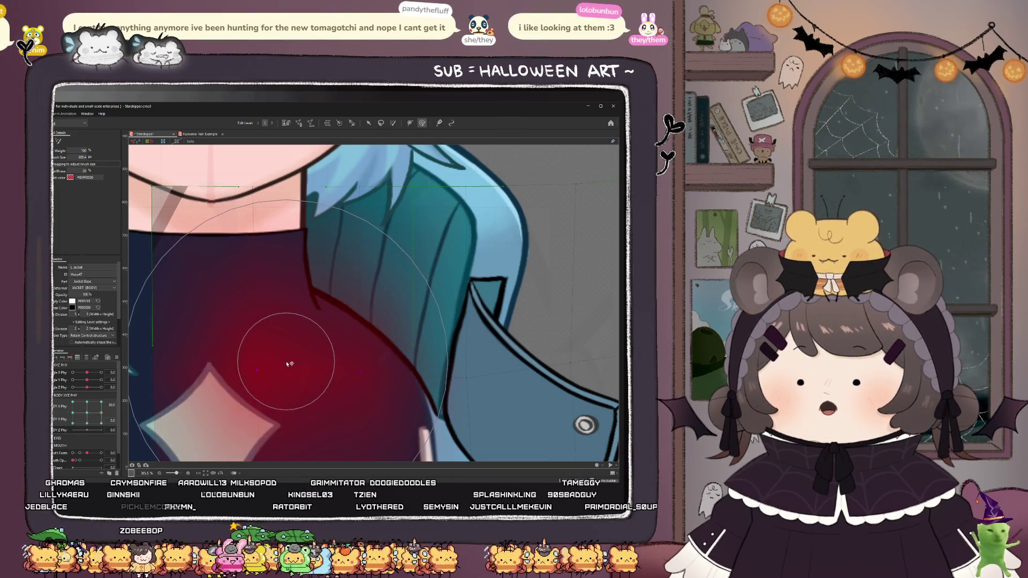
scroll(321, 380, "down", 3)
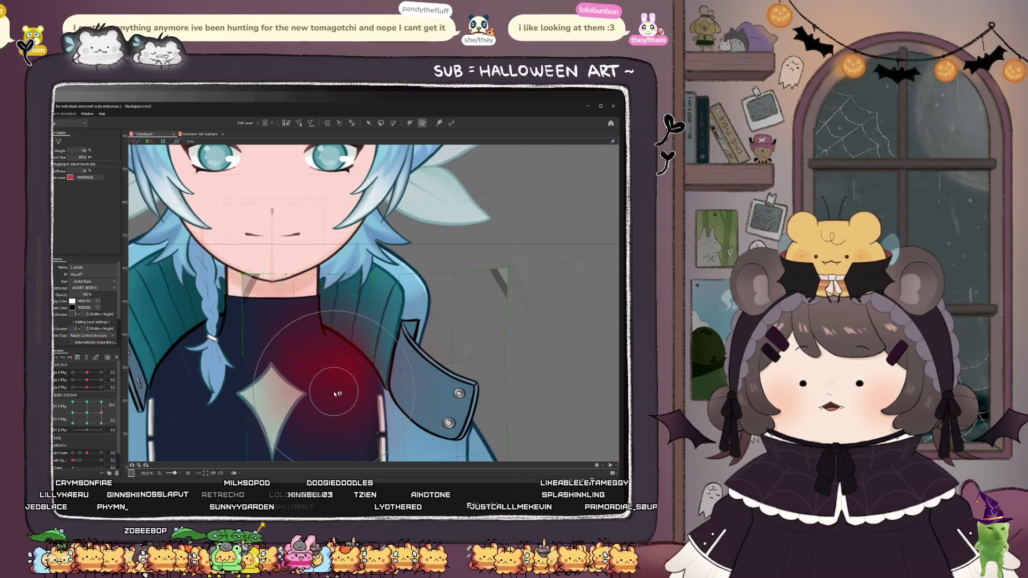
mouse_move(102, 414)
left_mouse_down()
mouse_move(73, 414)
mouse_move(99, 407)
mouse_move(75, 418)
mouse_move(102, 441)
left_mouse_up()
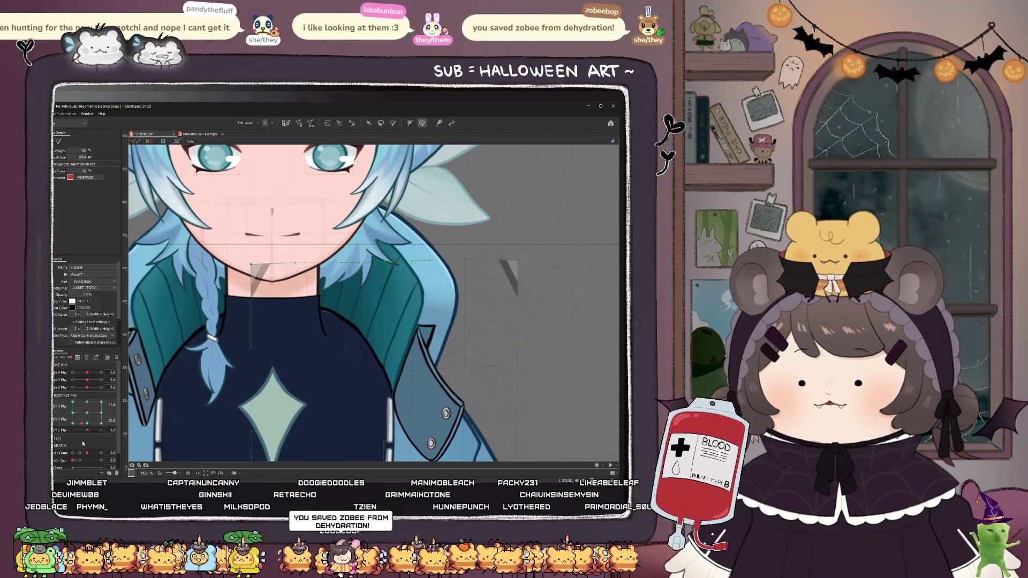
mouse_move(328, 343)
left_mouse_down()
mouse_move(321, 368)
mouse_move(300, 373)
left_mouse_up()
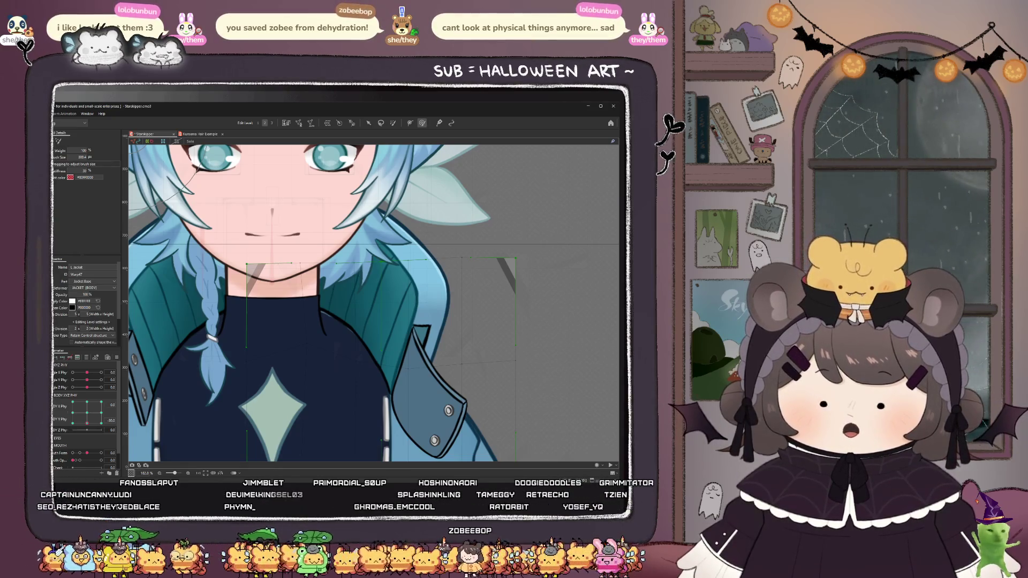
- Select the TORSO deformer and then the Chestplate mesh
left_click(321, 375)
left_click(292, 300)
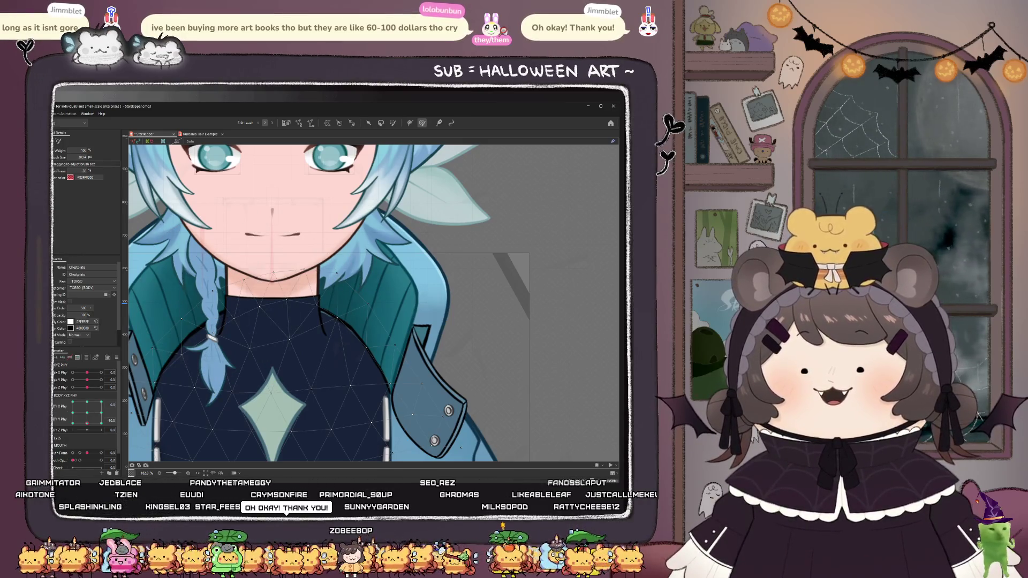
- Switch between the L Jacket and L Jacket shadow deformers, ending on L Jacket
left_click(428, 375)
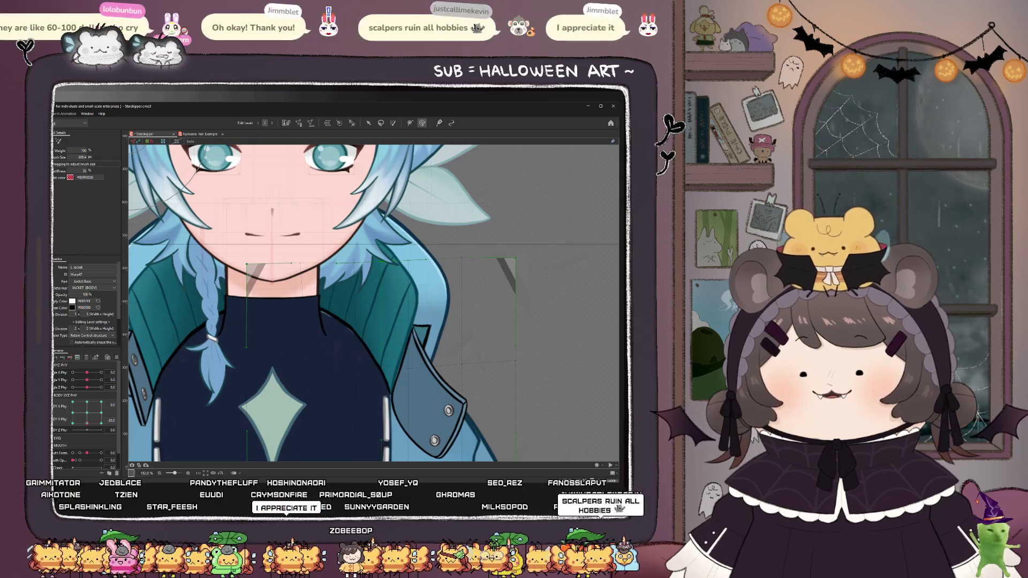
left_click(407, 374)
left_click(407, 375)
left_click(407, 374)
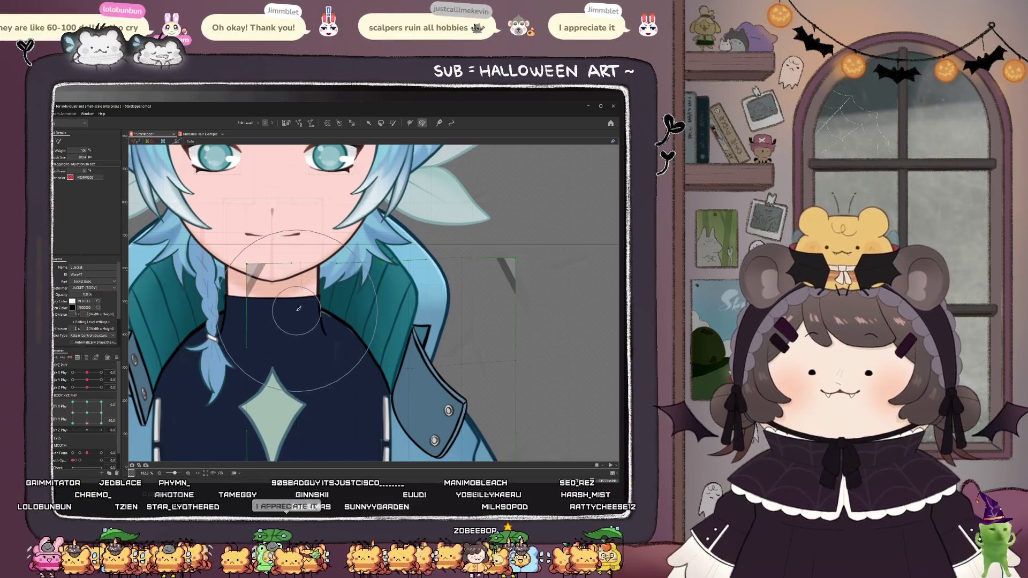
left_click(283, 342)
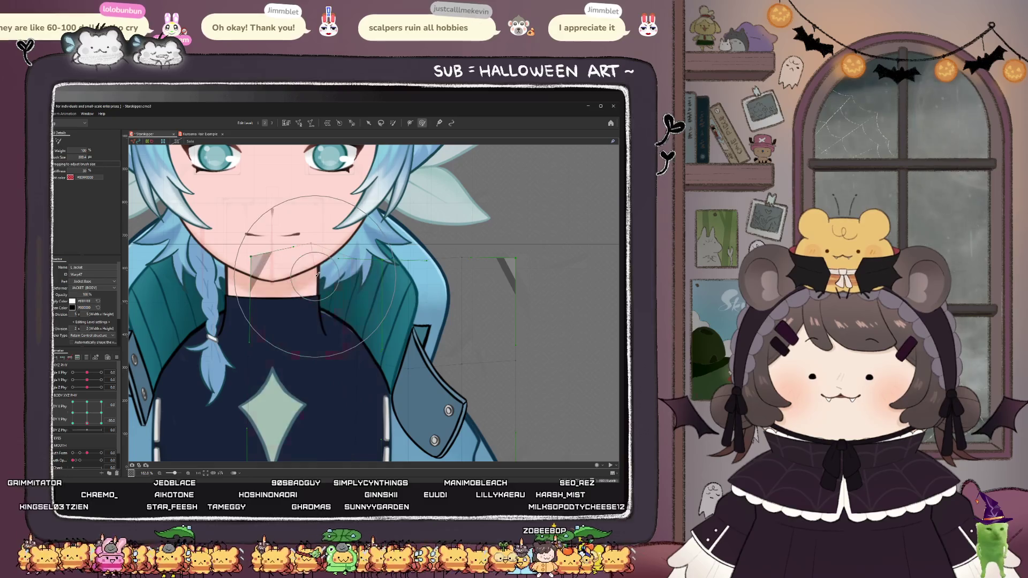
scroll(283, 356, "up", 5)
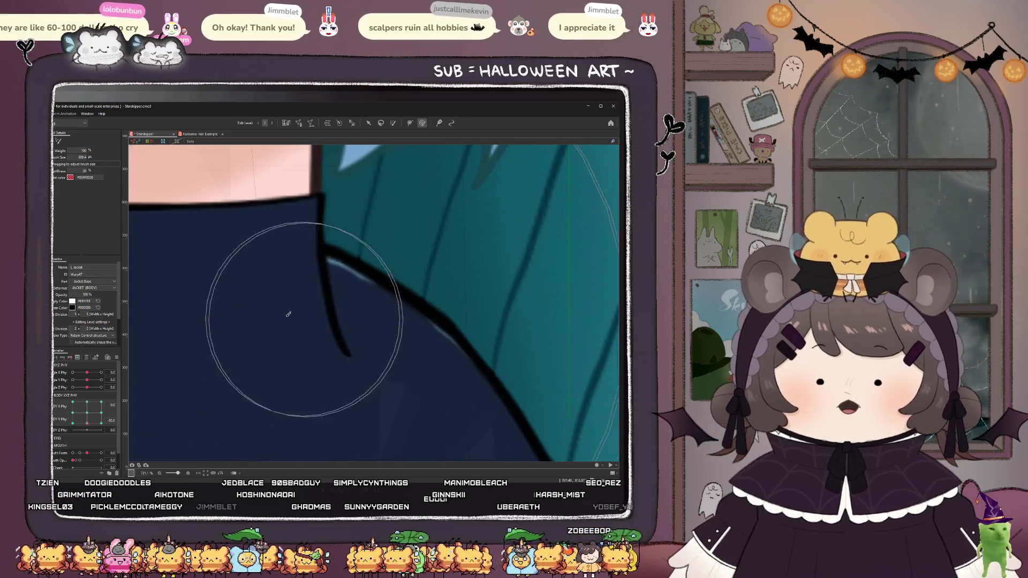
scroll(316, 344, "down", 3)
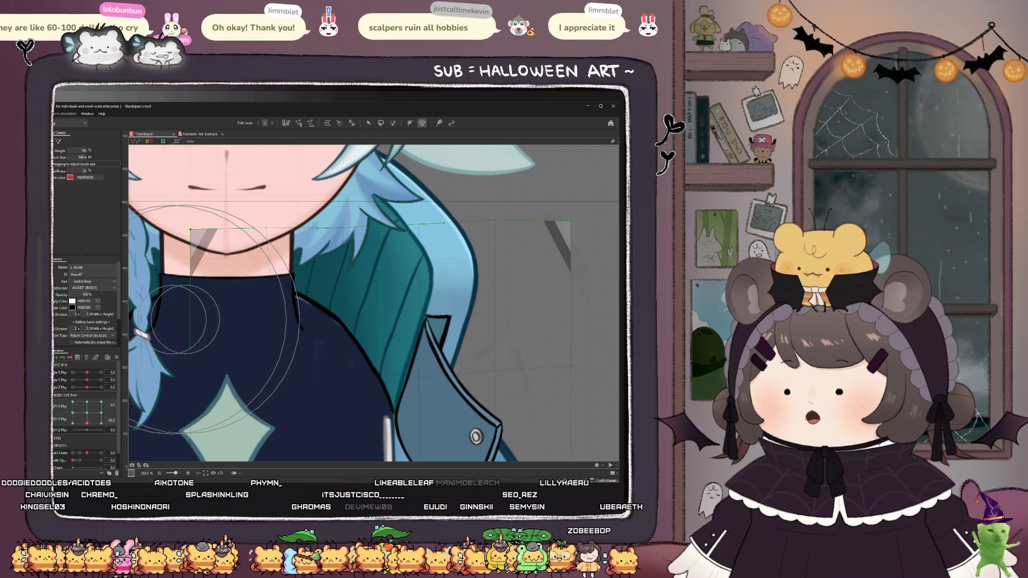
- Check Collar_Colour at body angle -28.4, then select the Chestplate and turn the body to 30
left_click(246, 324)
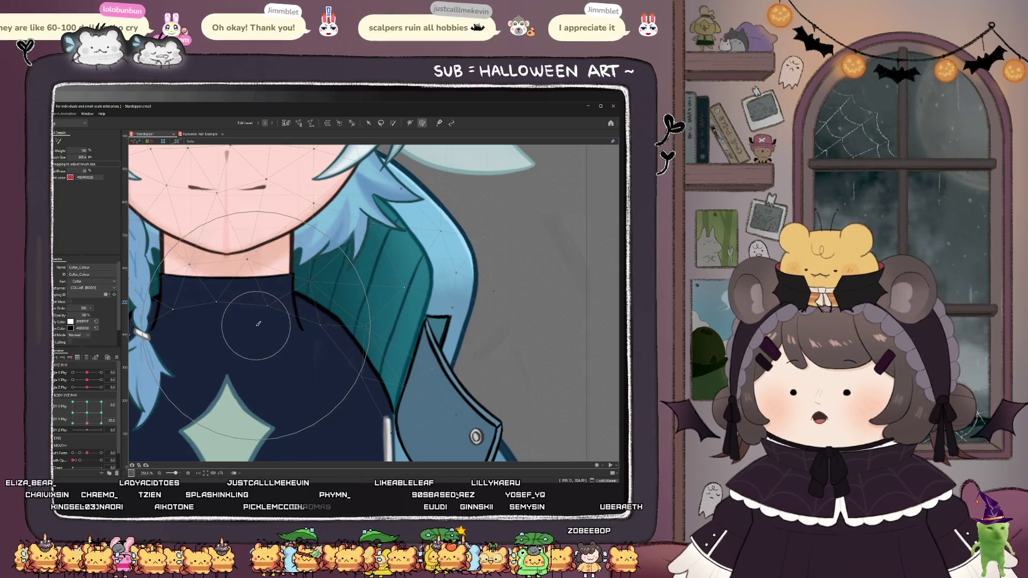
scroll(258, 324, "down", 3)
mouse_move(87, 423)
left_mouse_down()
mouse_move(74, 427)
mouse_move(94, 402)
mouse_move(55, 412)
mouse_move(110, 403)
mouse_move(74, 425)
mouse_move(53, 416)
left_mouse_up()
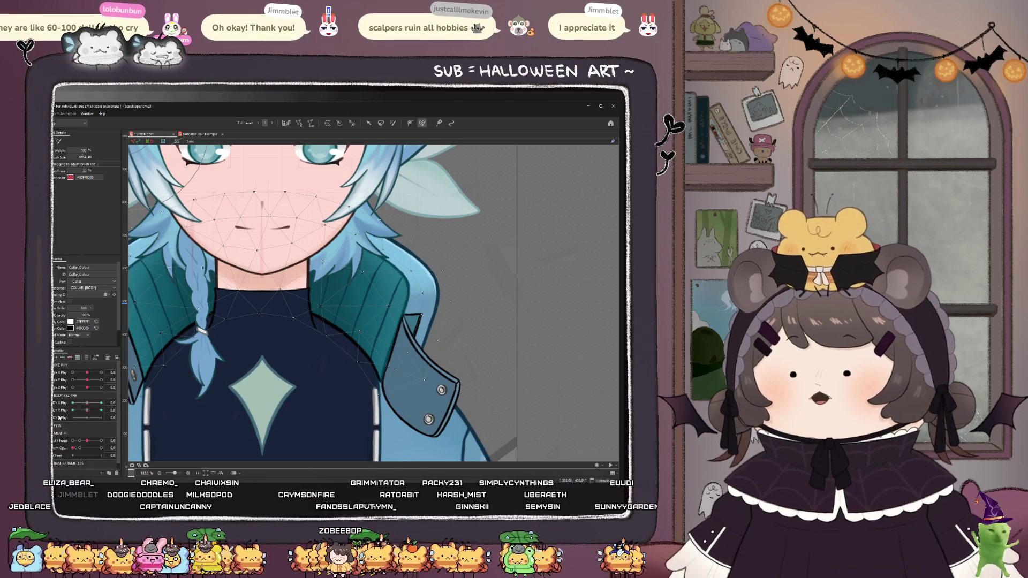
left_click(321, 375)
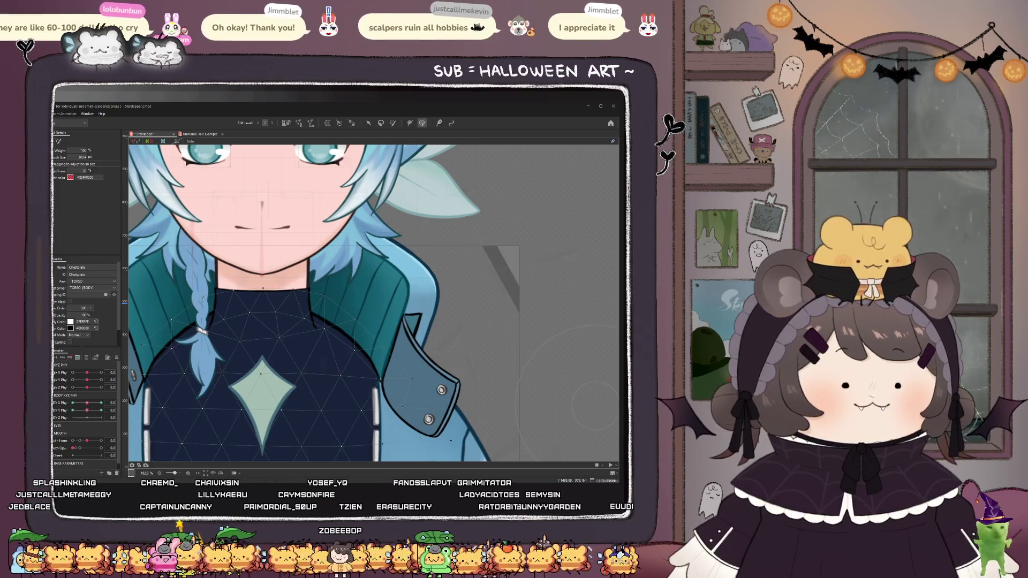
left_click_drag(81, 405, 102, 403)
scroll(284, 351, "down", 3)
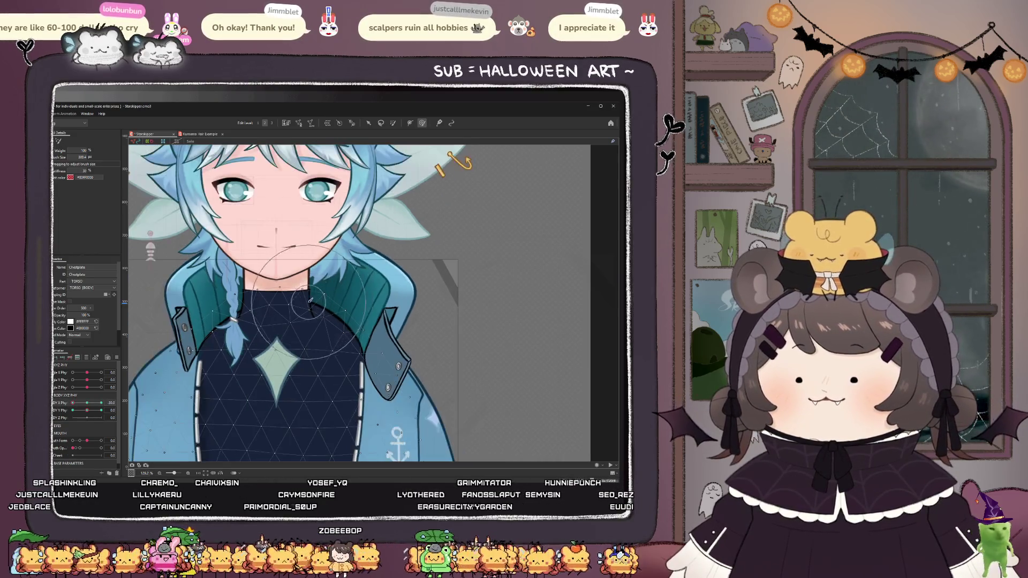
scroll(283, 350, "up", 3)
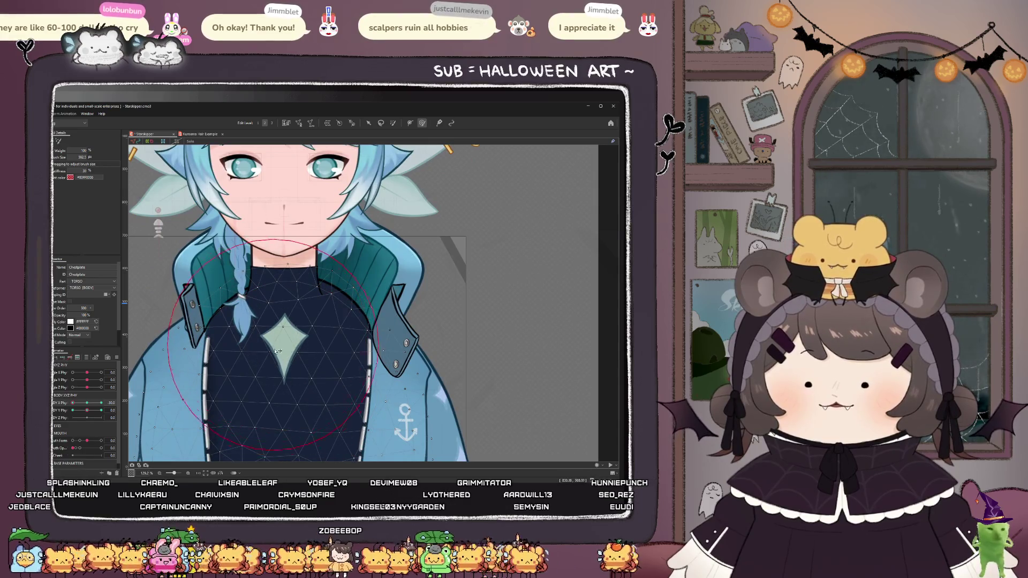
- Enlarge the weight brush and paint weights across the Chestplate's lower edge
left_click(282, 352)
scroll(276, 356, "down", 3)
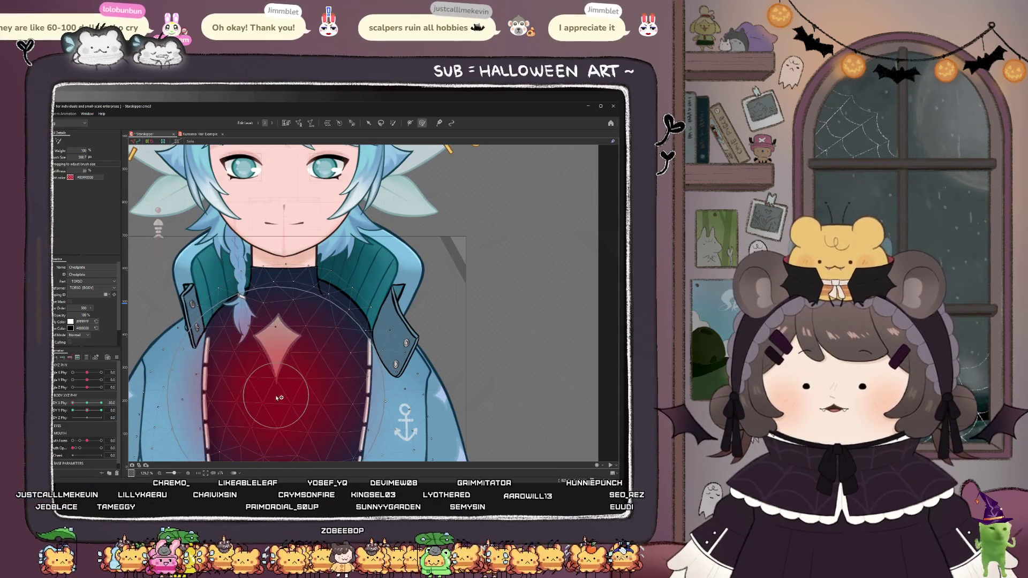
left_click_drag(271, 419, 268, 415)
left_click_drag(268, 378, 266, 378)
mouse_move(268, 341)
left_mouse_down()
mouse_move(269, 329)
mouse_move(267, 386)
left_mouse_up()
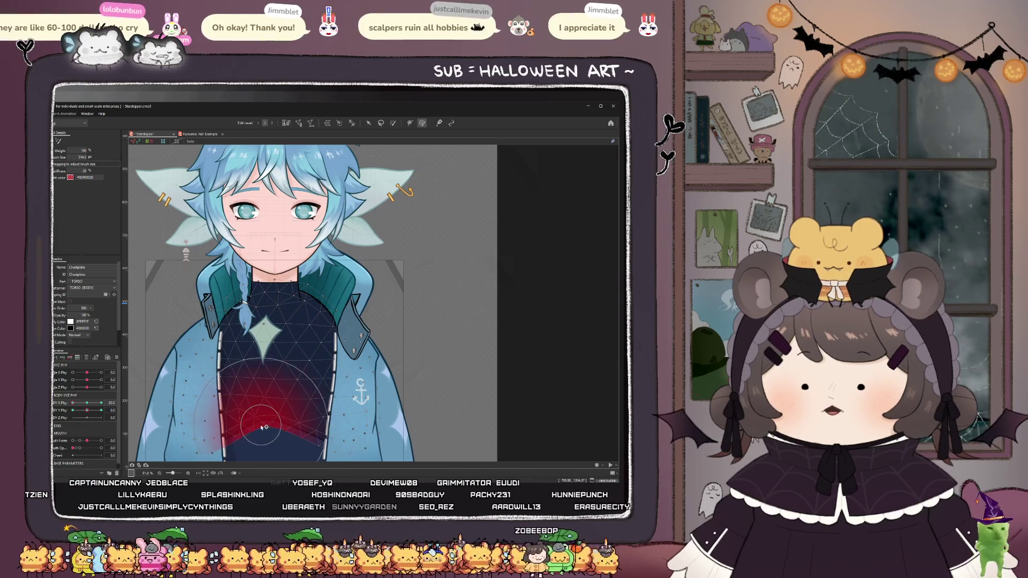
left_click_drag(262, 426, 260, 421)
- At body angle about -5.8, paint weights near the collar, then shrink the brush
mouse_move(71, 408)
left_mouse_down()
mouse_move(84, 405)
mouse_move(72, 405)
left_mouse_up()
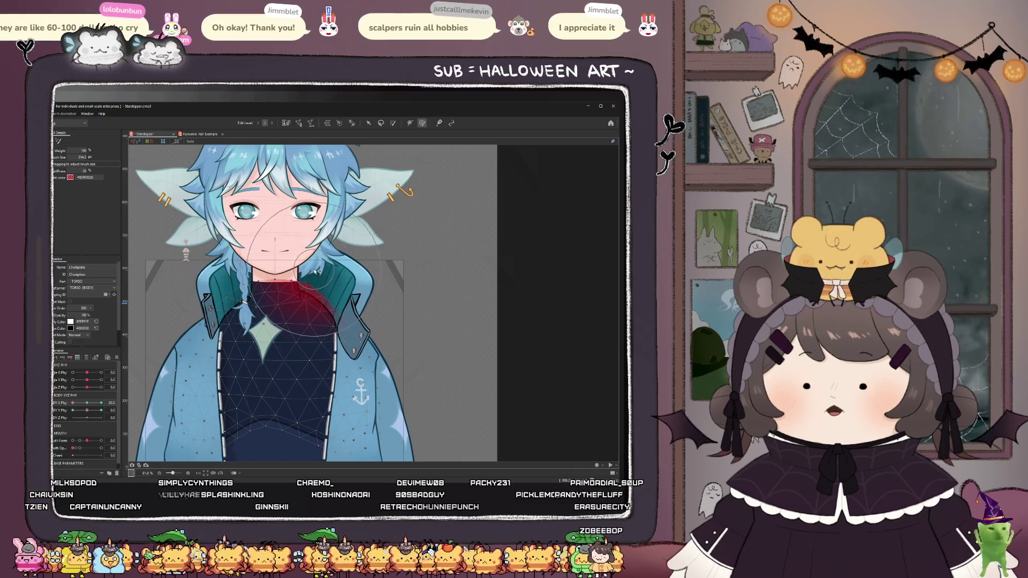
left_click_drag(317, 271, 316, 273)
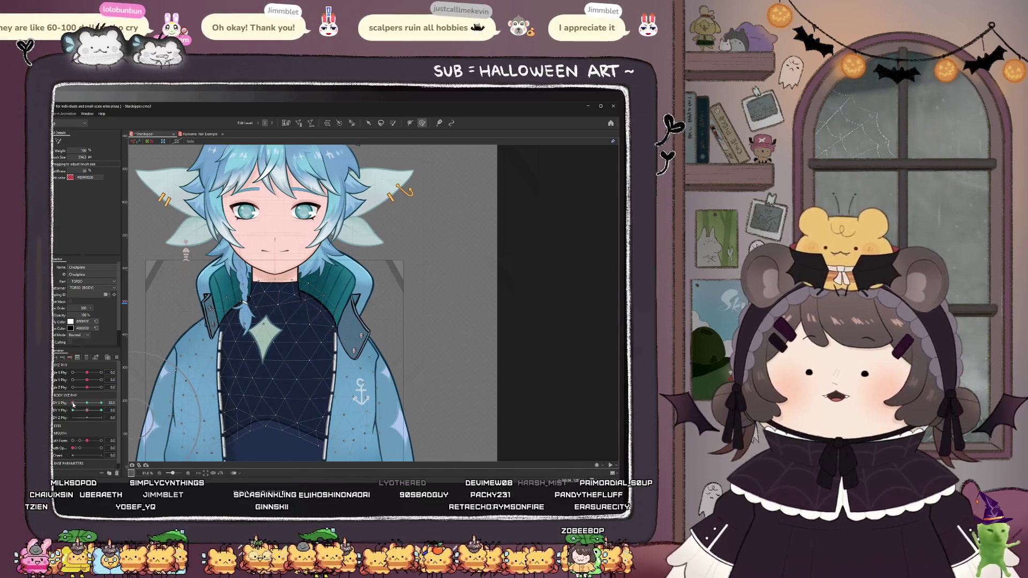
scroll(262, 365, "up", 2)
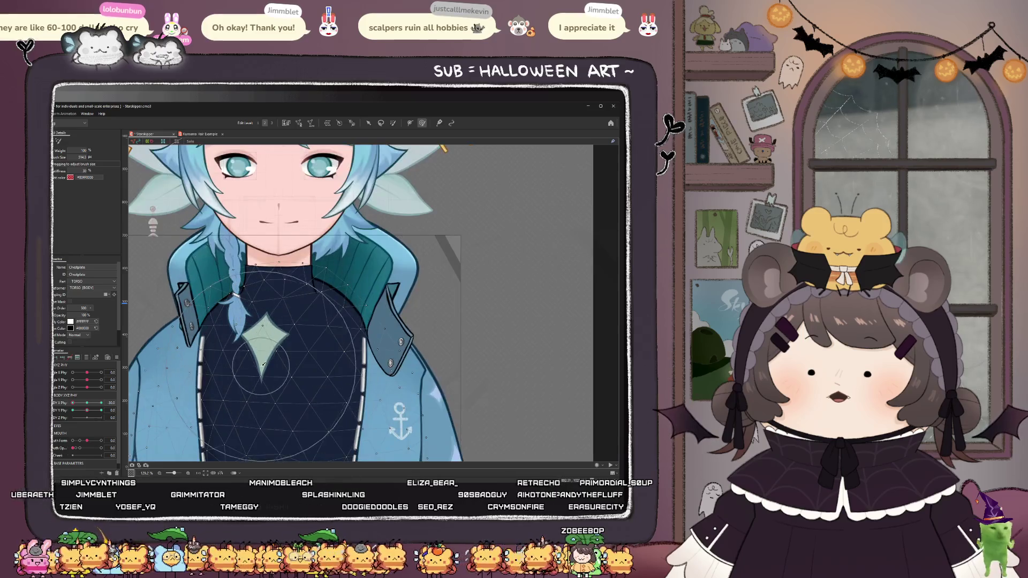
left_click_drag(263, 366, 262, 342)
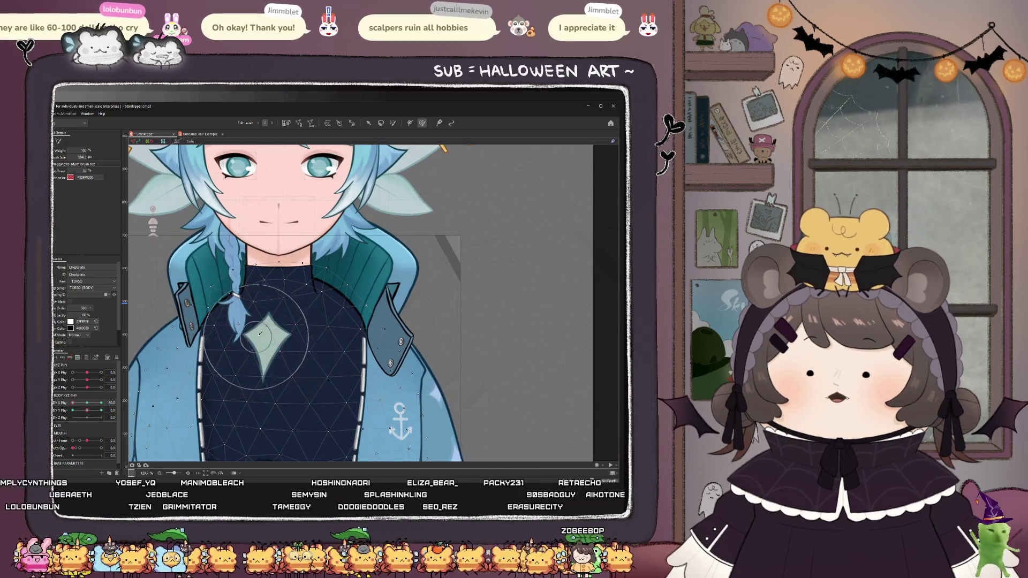
scroll(259, 334, "down", 2)
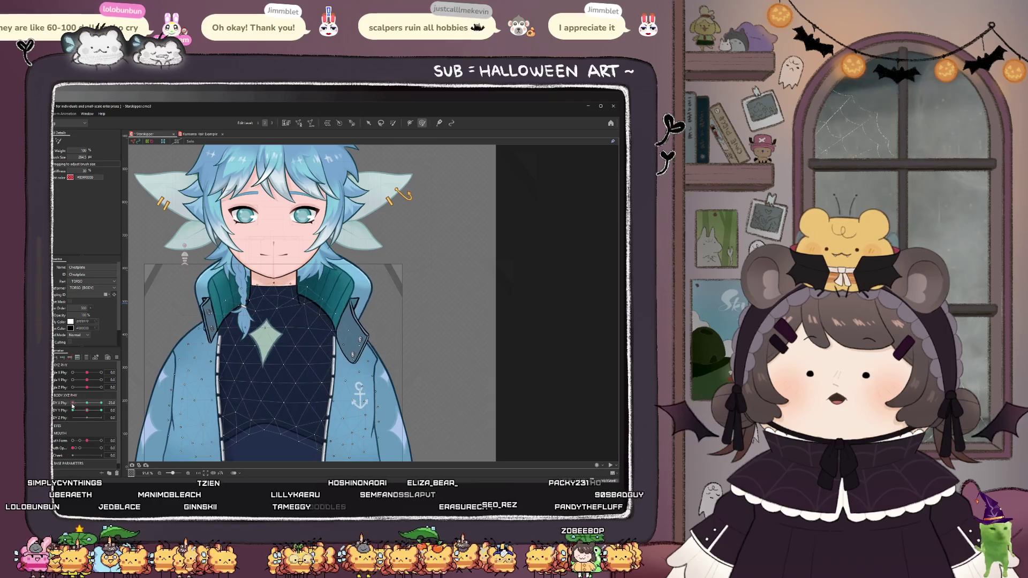
- Set BODY X Phy to 15 and paint weights across the Chestplate centre
left_click_drag(270, 345, 266, 338)
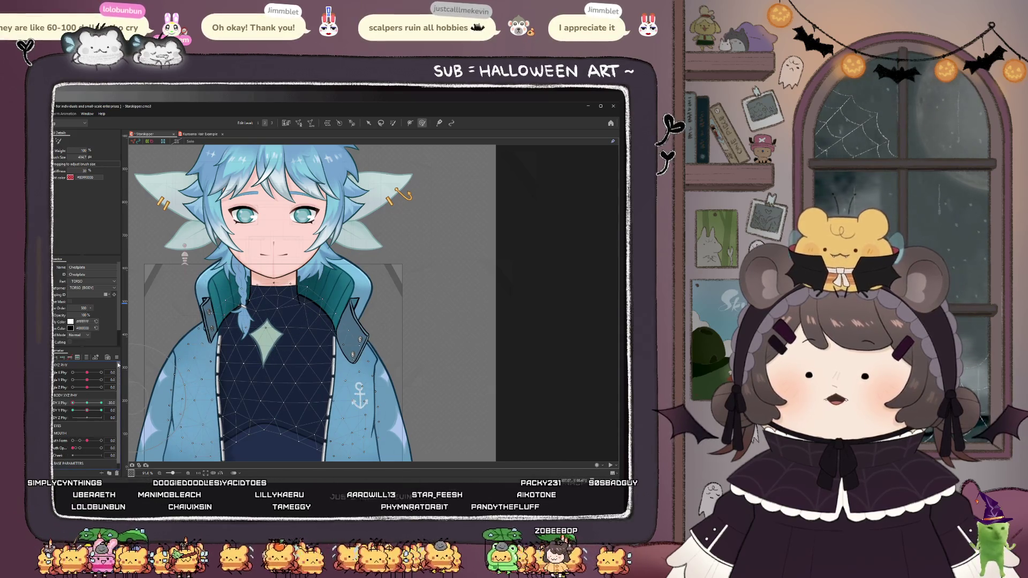
left_click_drag(73, 405, 99, 412)
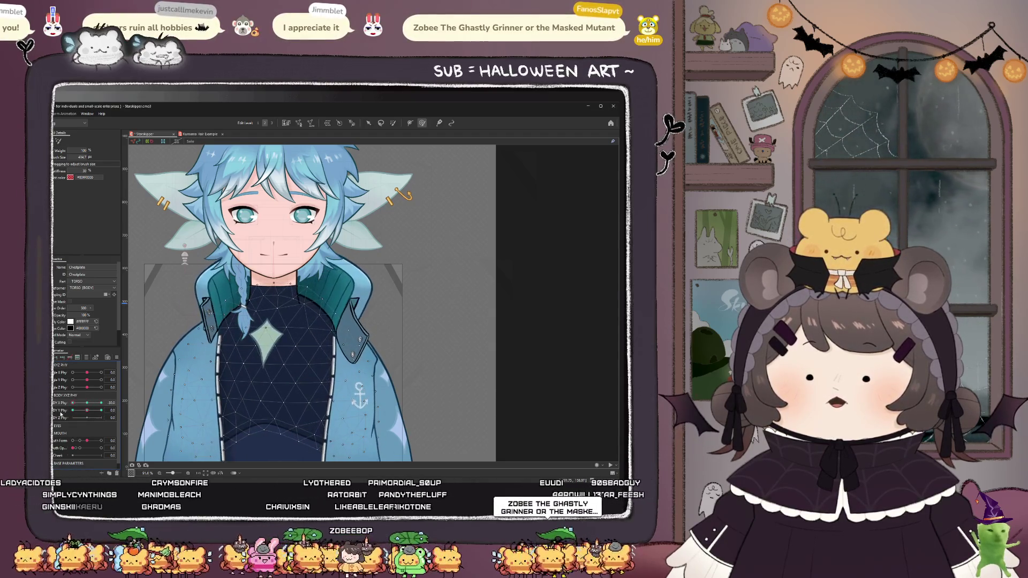
left_click_drag(234, 290, 238, 291)
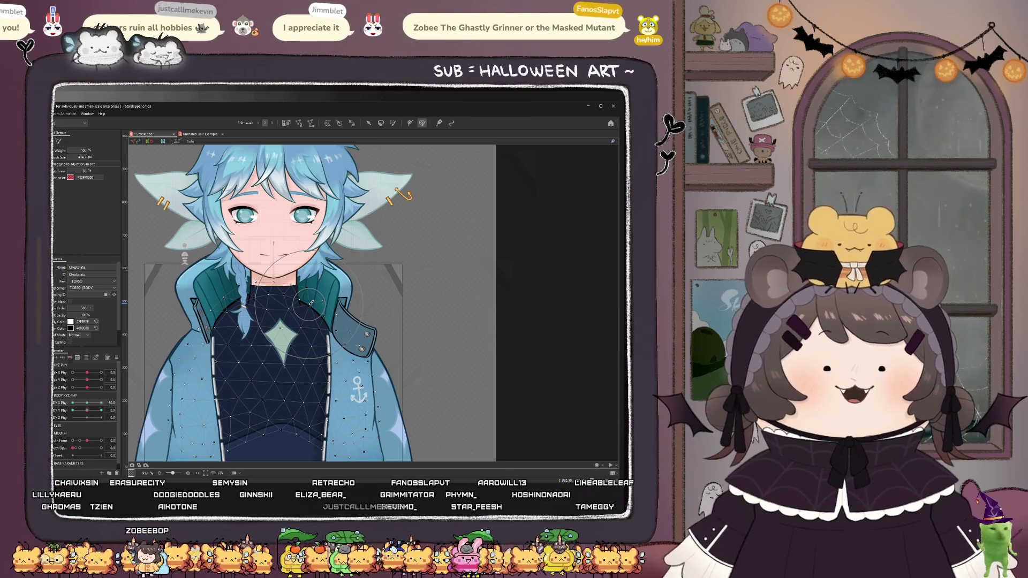
- Swing BODY X Phy back toward centre and on to -30, then zoom out to the whole character
mouse_move(101, 402)
left_mouse_down()
mouse_move(73, 405)
mouse_move(103, 403)
left_mouse_up()
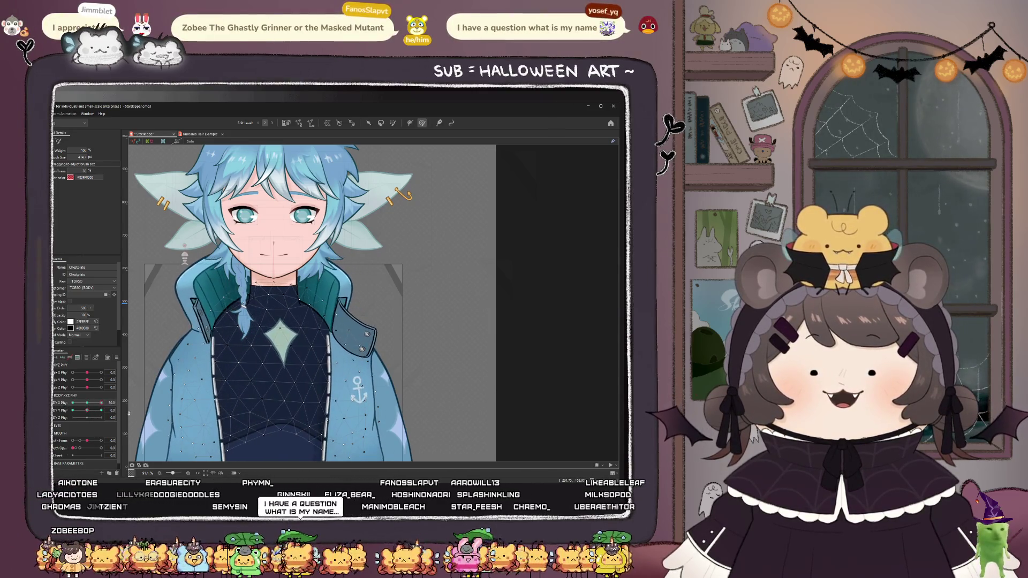
scroll(287, 323, "up", 2)
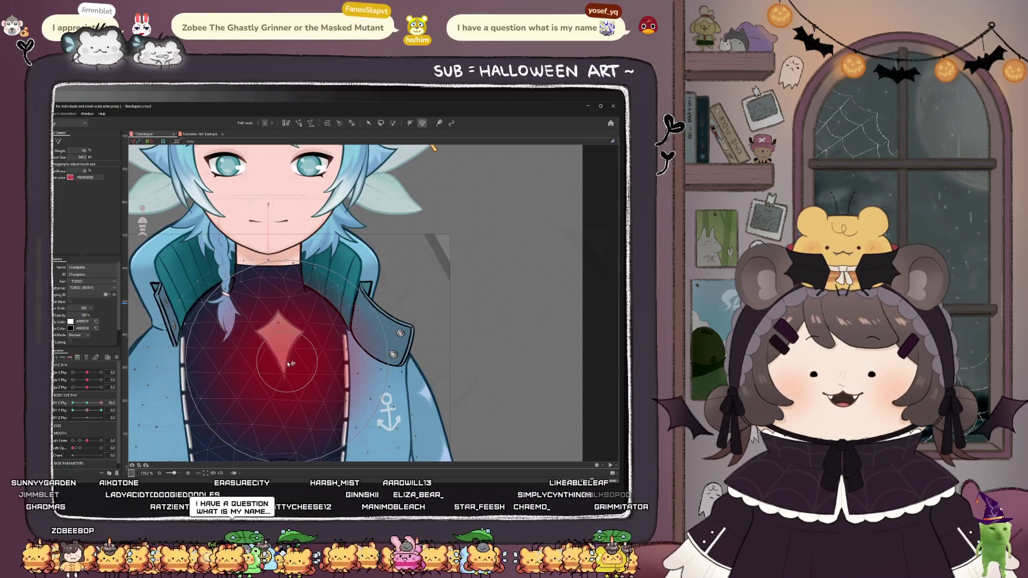
mouse_move(101, 402)
left_mouse_down()
mouse_move(73, 402)
mouse_move(102, 403)
mouse_move(74, 405)
mouse_move(101, 404)
mouse_move(79, 416)
mouse_move(107, 414)
left_mouse_up()
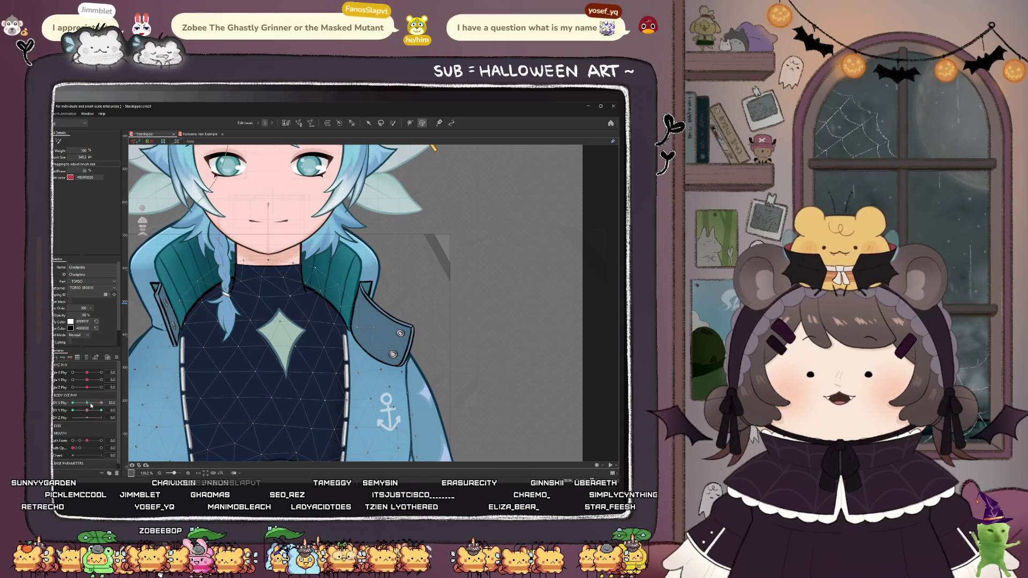
key("ctrl+minus")
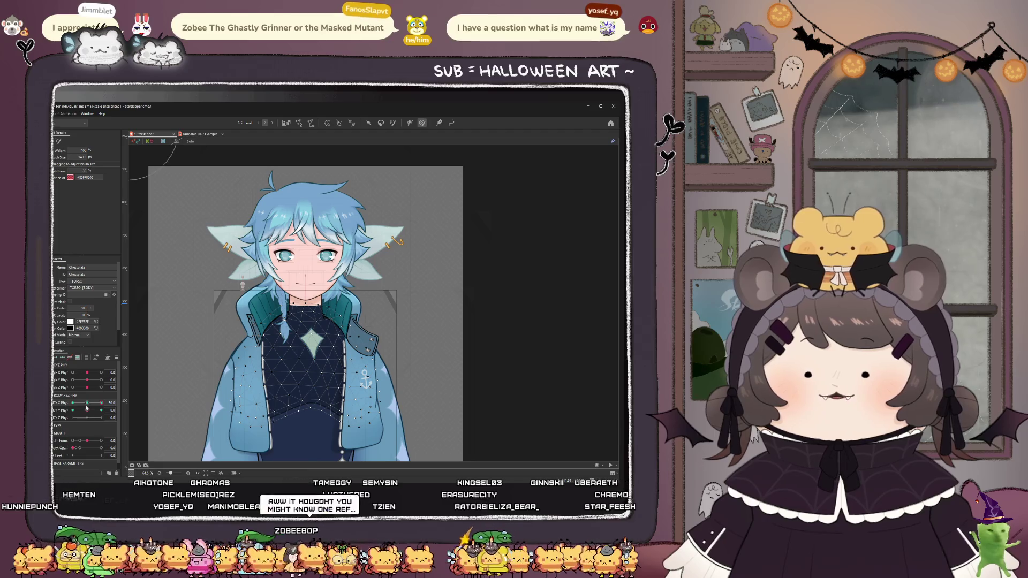
- Reset BODY X Phy to 0, add keys to it, and paint a weight gradient over the chest
left_click(84, 405)
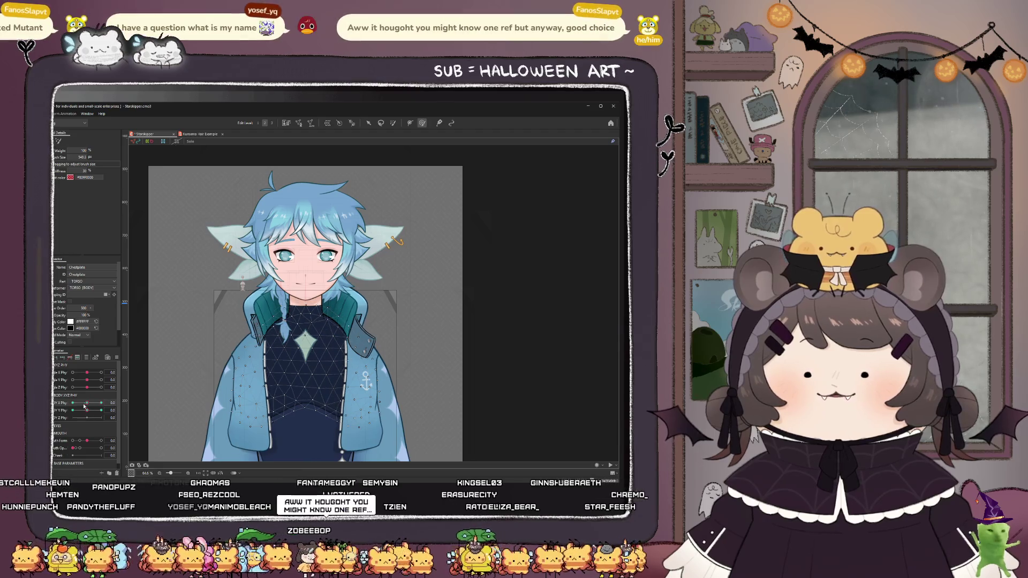
left_click(63, 358)
scroll(308, 347, "up", 3)
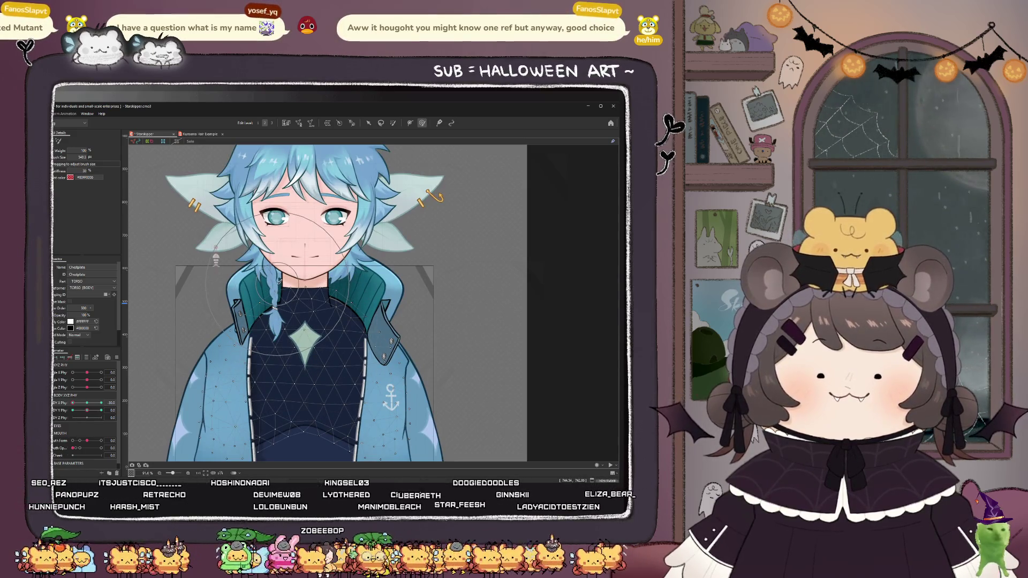
scroll(279, 281, "up", 3)
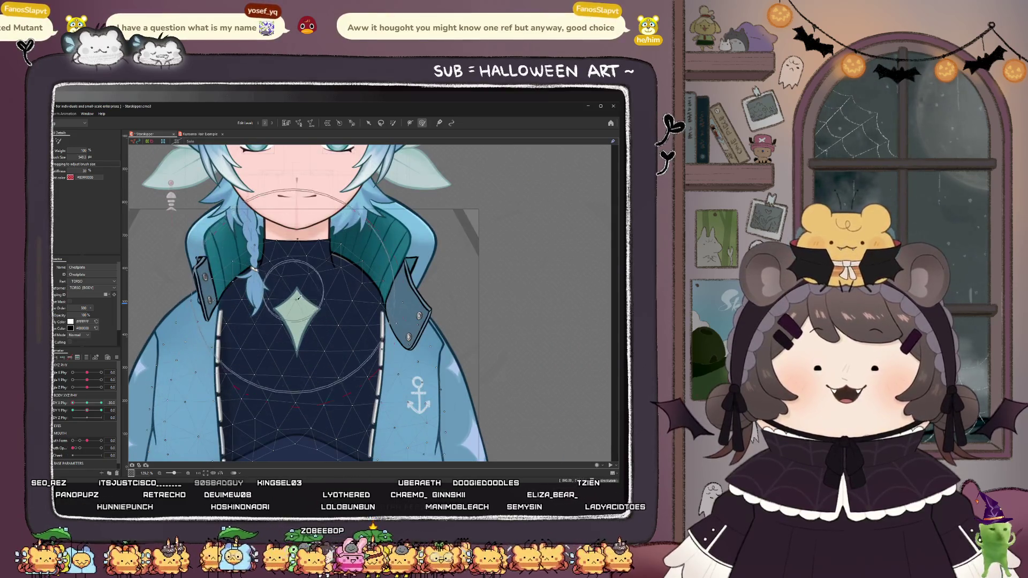
left_click_drag(284, 338, 286, 346)
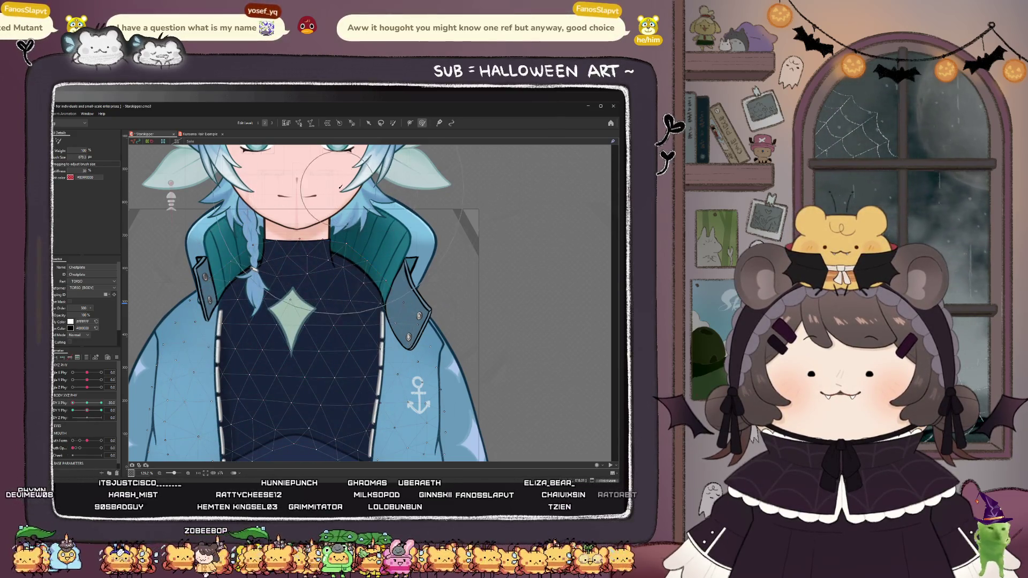
scroll(341, 187, "down", 2)
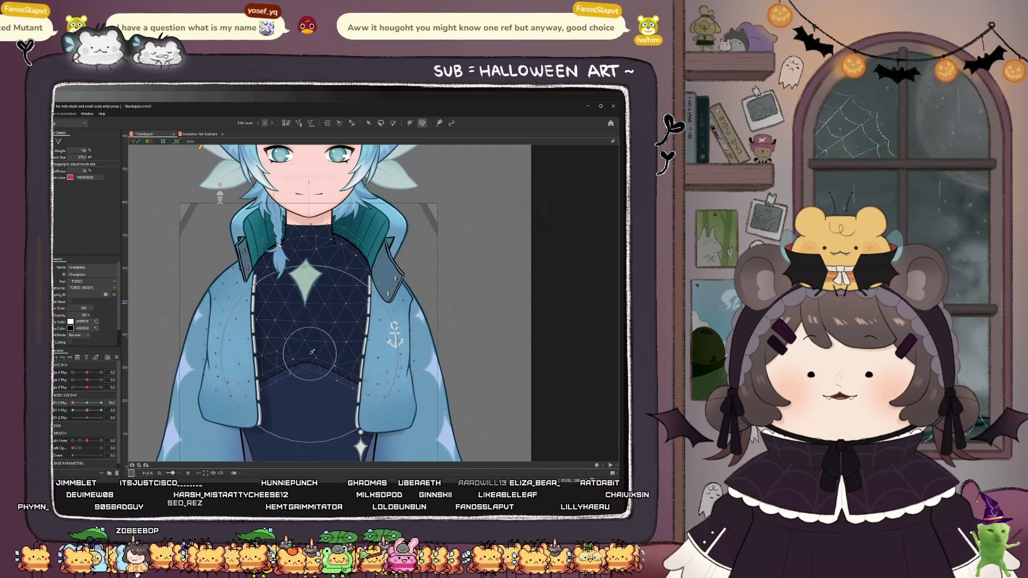
- Sweep BODY X Phy between -30 and 30 to watch the collar and chest sway
left_click(81, 405)
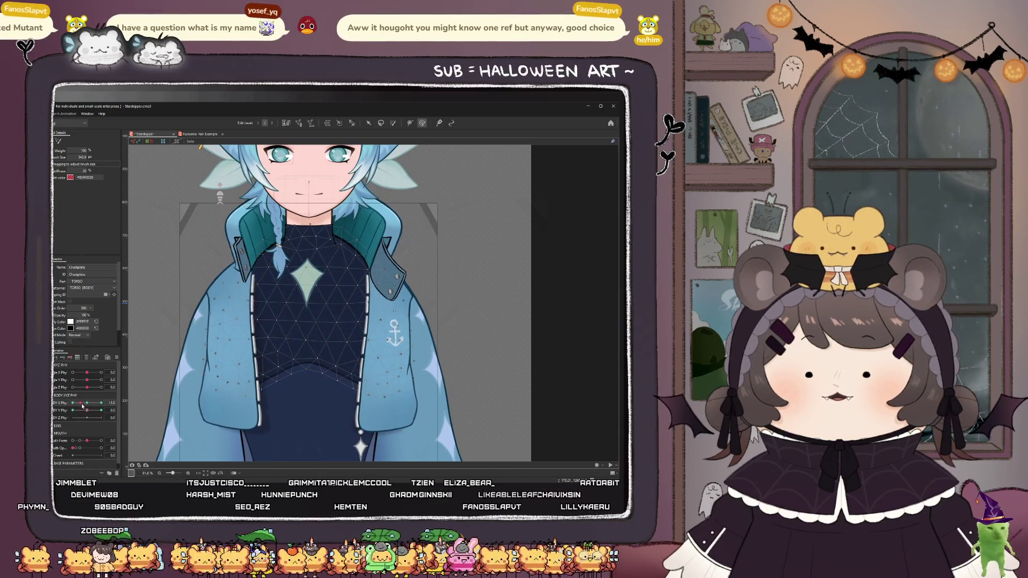
left_click_drag(82, 405, 58, 403)
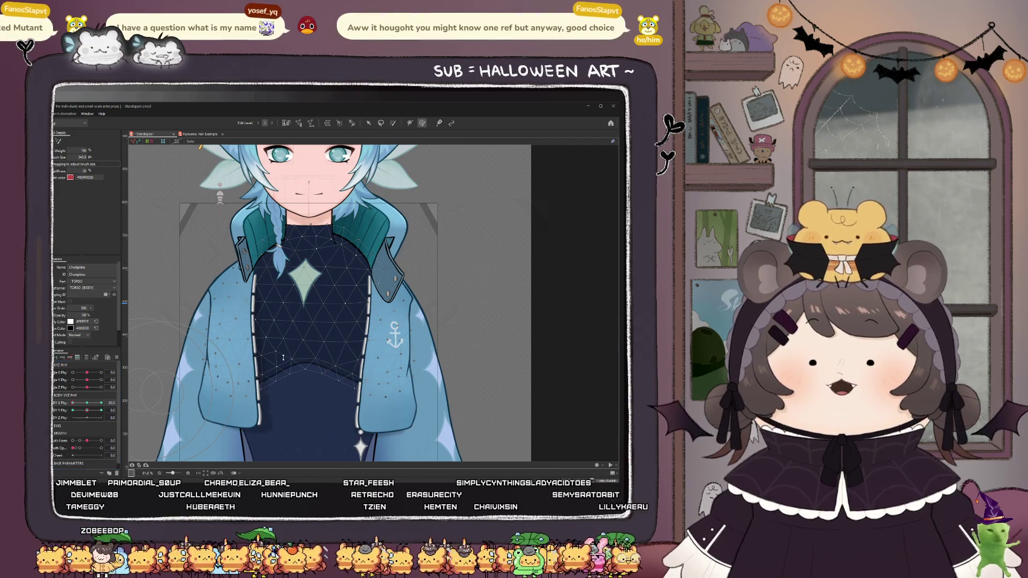
left_click_drag(72, 402, 101, 402)
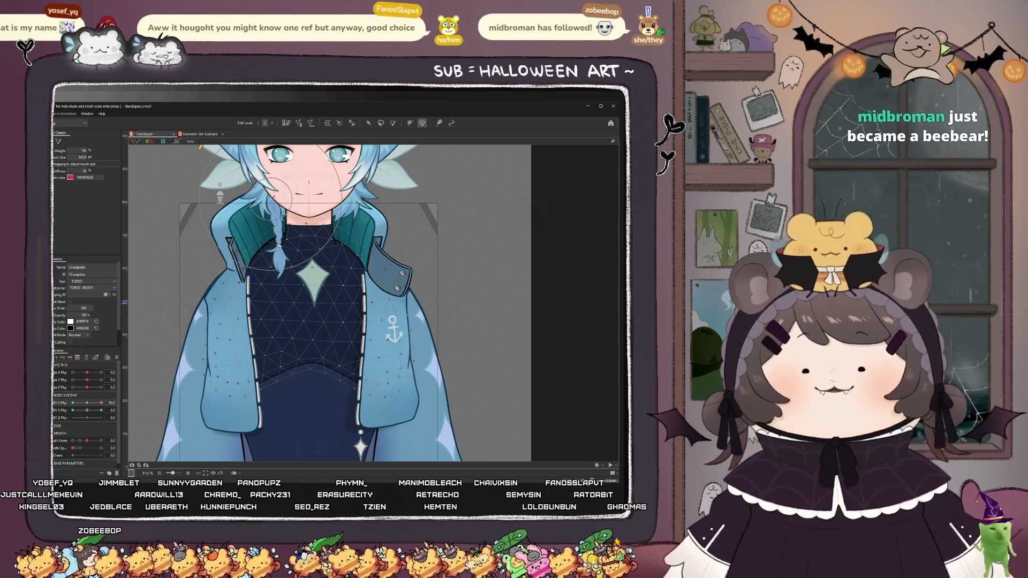
mouse_move(101, 403)
left_mouse_down()
mouse_move(62, 406)
mouse_move(115, 409)
left_mouse_up()
scroll(341, 274, "up", 3)
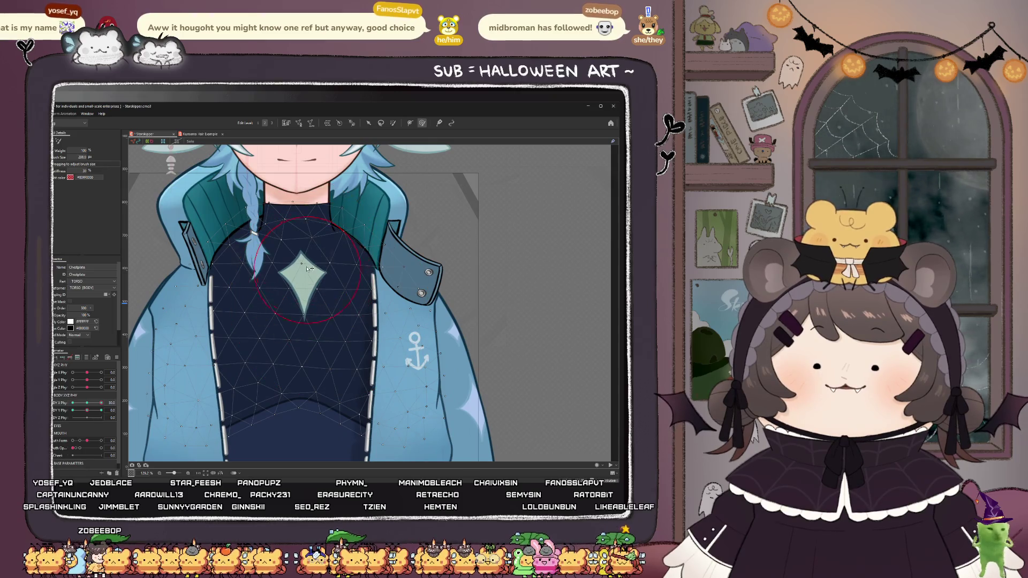
- Shrink the brush slightly and paint weights on the upper and centre chest above the emblem
left_click_drag(311, 270, 302, 277)
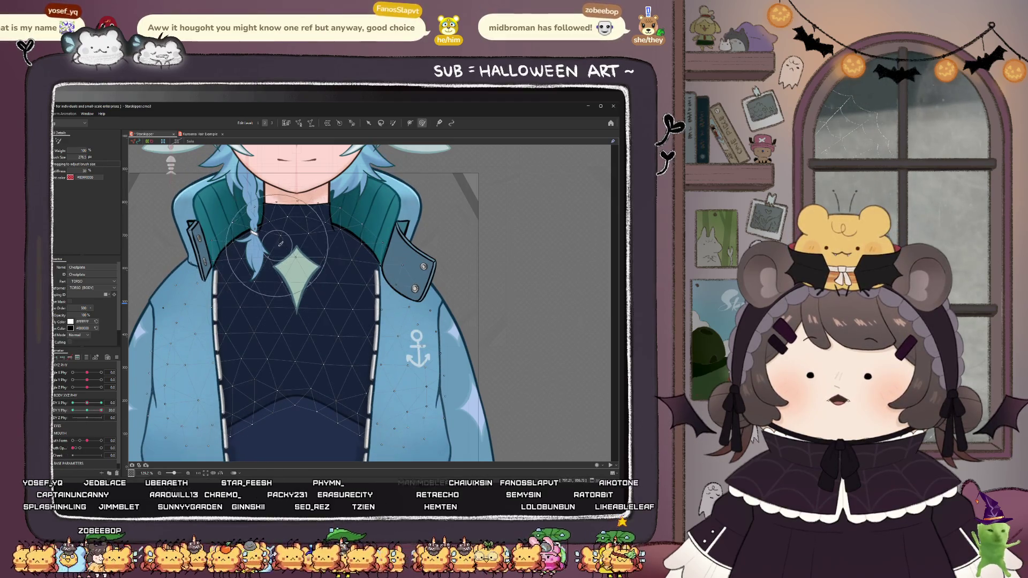
left_click(298, 259)
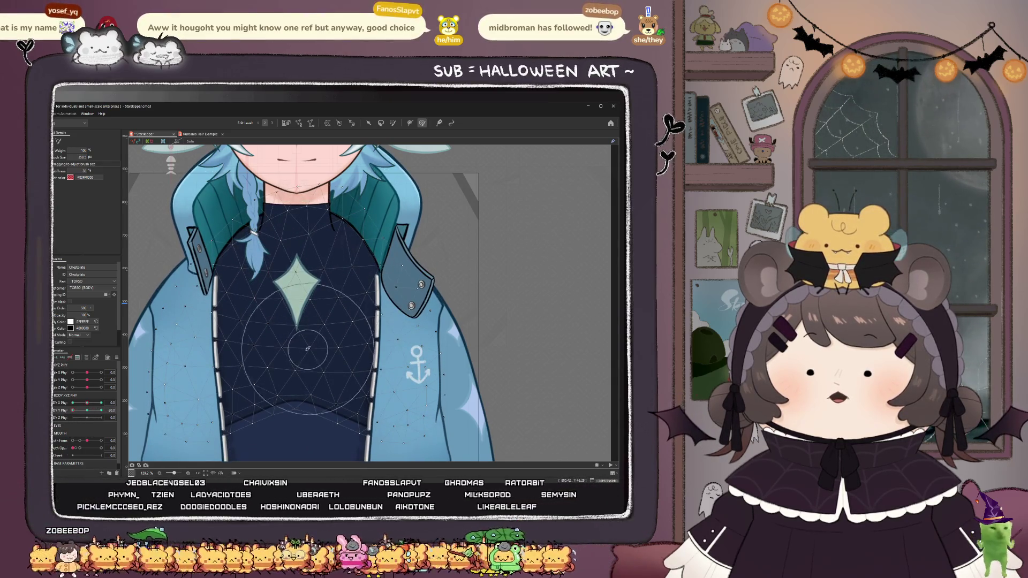
left_click_drag(300, 335, 302, 340)
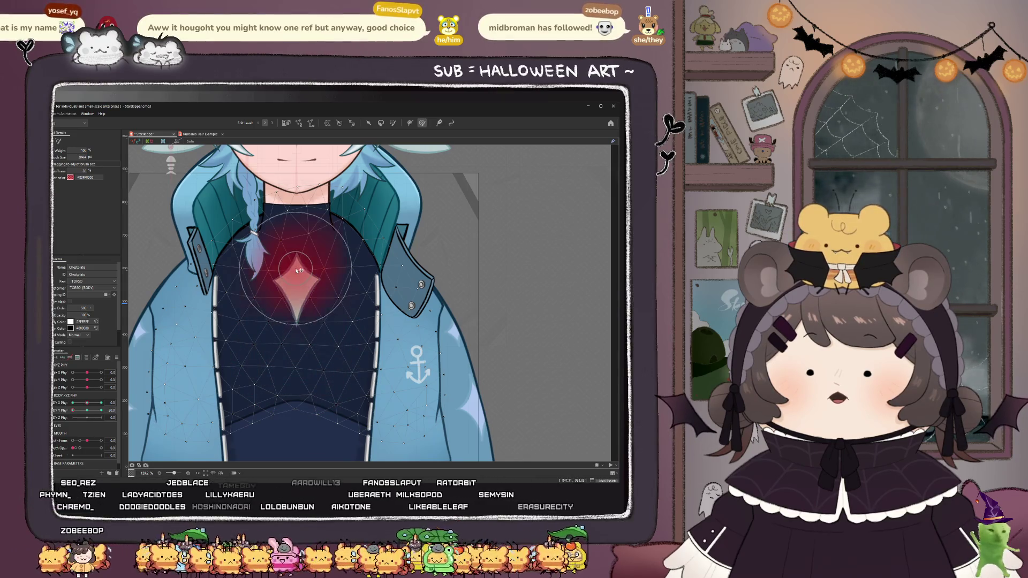
left_click_drag(299, 270, 300, 271)
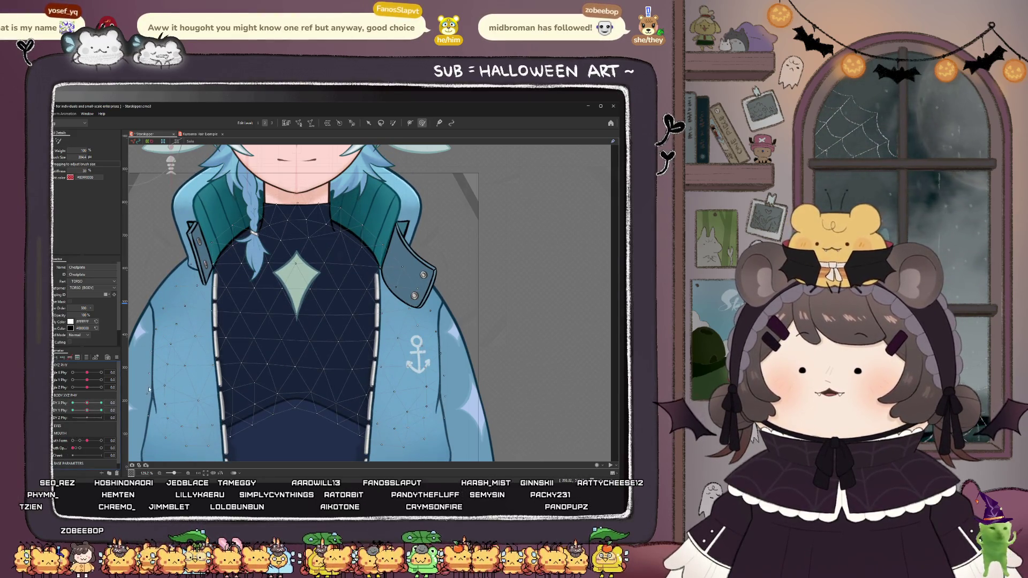
scroll(293, 312, "down", 3)
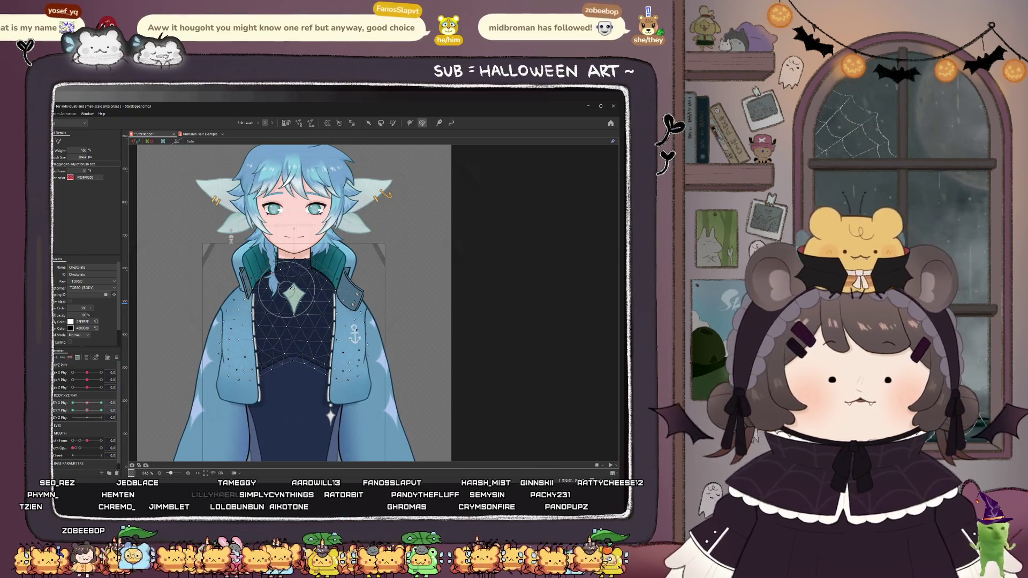
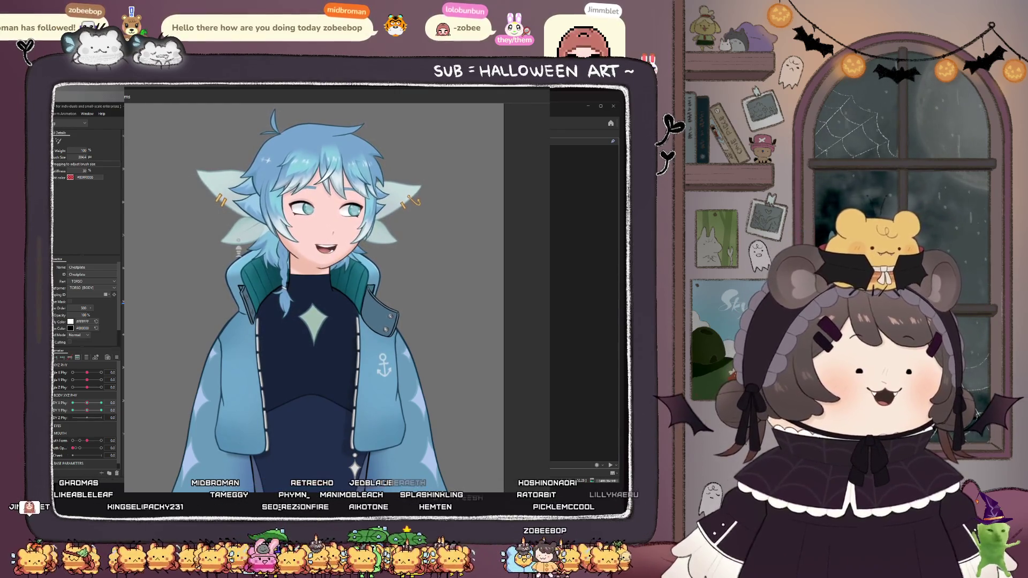
- Close the preview and set the BODY XYZ PHY pad to about -30/15 to check the jacket and collar
key("alt+Tab")
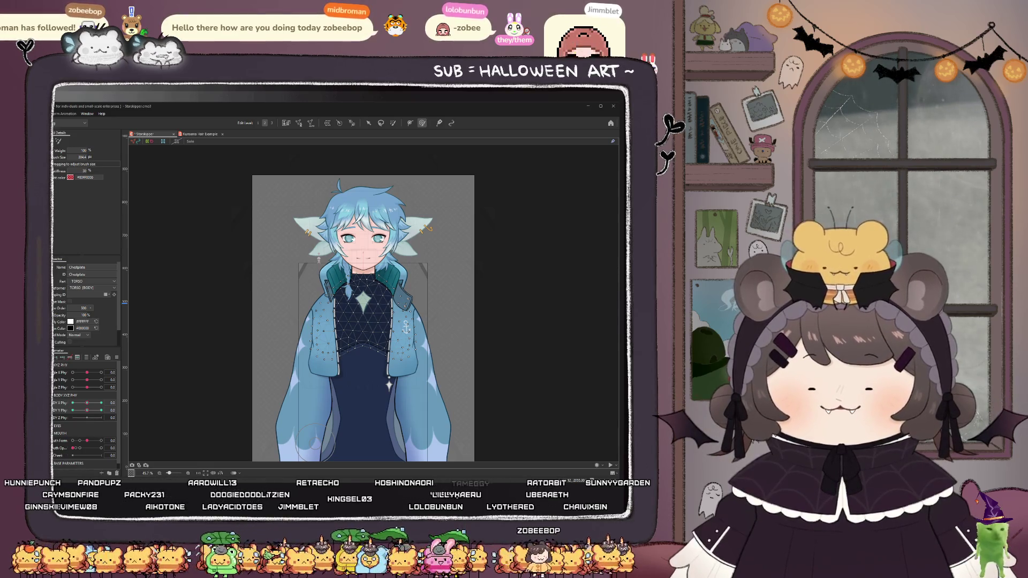
scroll(358, 250, "up", 1)
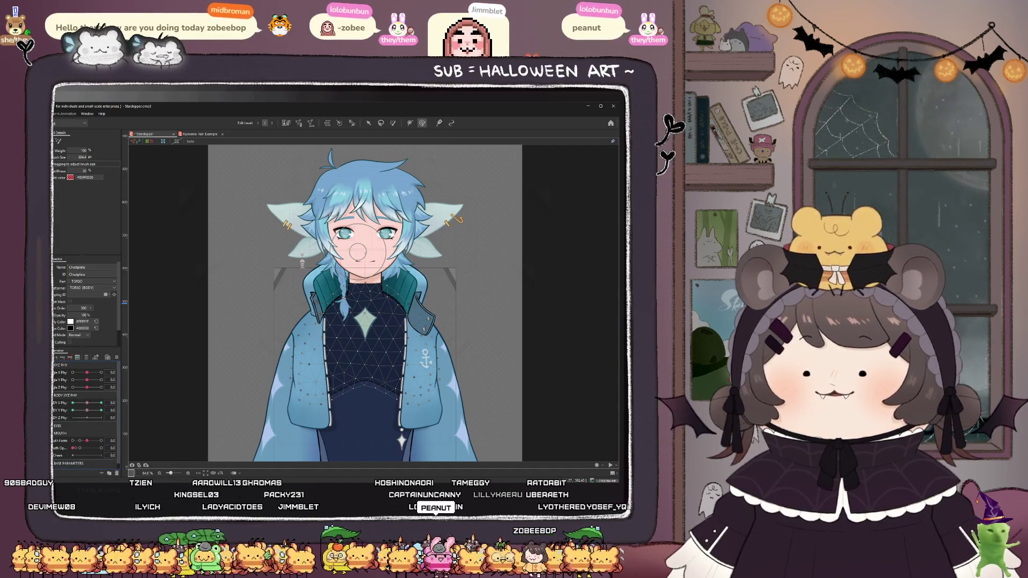
mouse_move(87, 412)
left_mouse_down()
mouse_move(71, 407)
mouse_move(76, 433)
mouse_move(105, 413)
mouse_move(87, 412)
left_mouse_up()
scroll(303, 217, "down", 3)
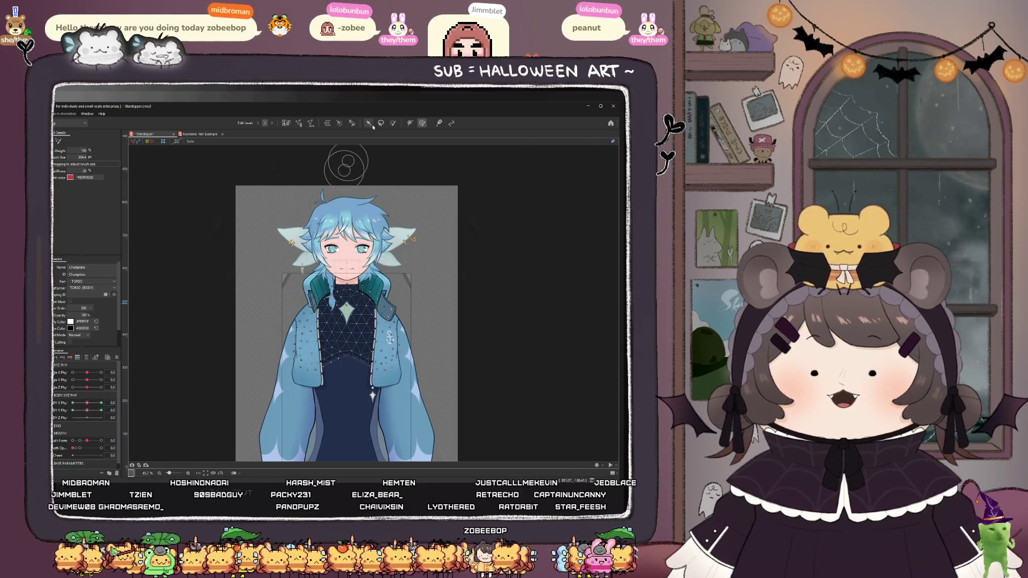
- Select the L_Sleeve_Colour, L_Sleeve_Line, HANDS and L_Hand meshes and the HANDS deformer to see what each is
left_click(368, 123)
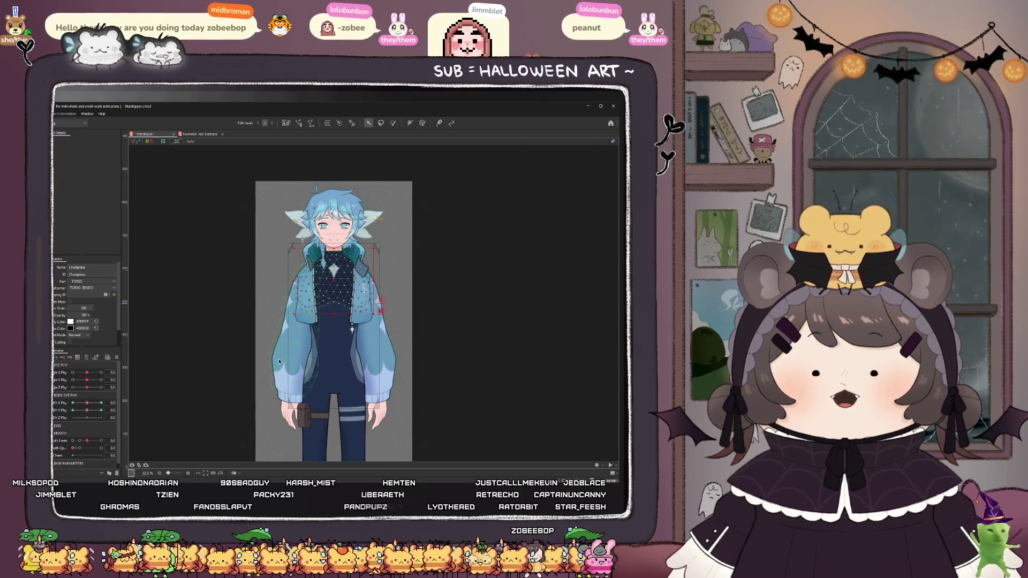
left_click(279, 362)
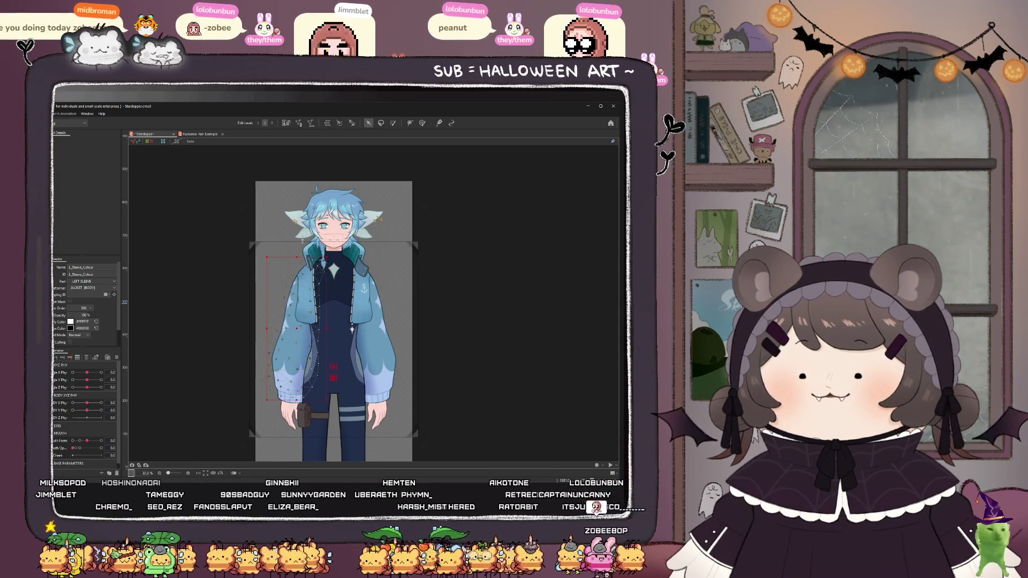
left_click(279, 362)
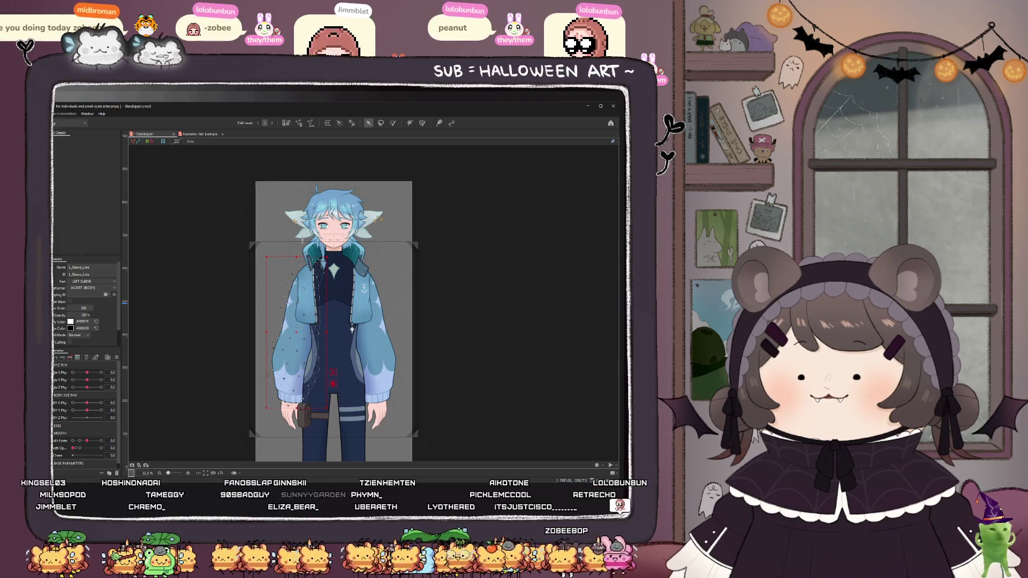
left_click(292, 375, "shift")
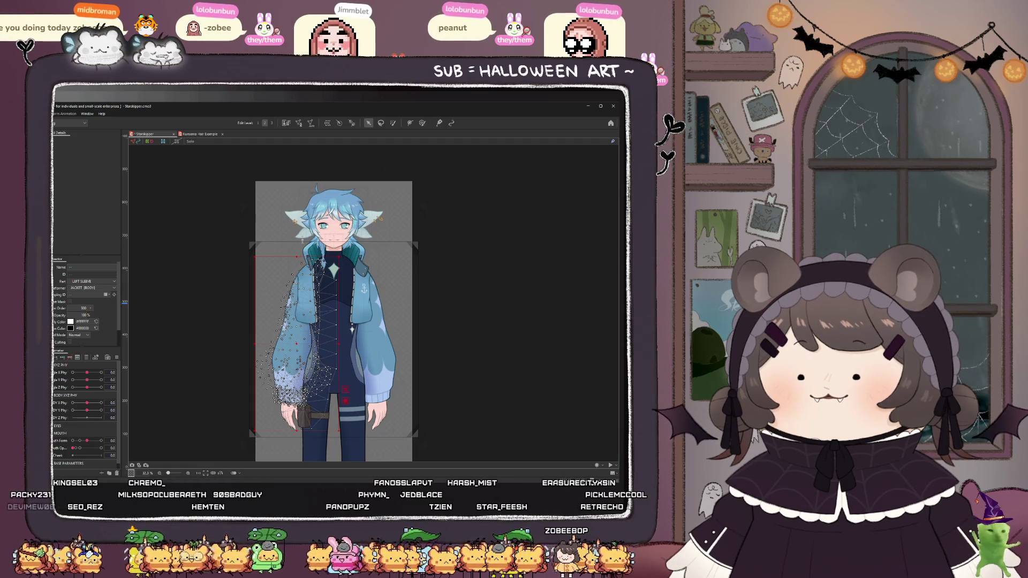
left_click(292, 415)
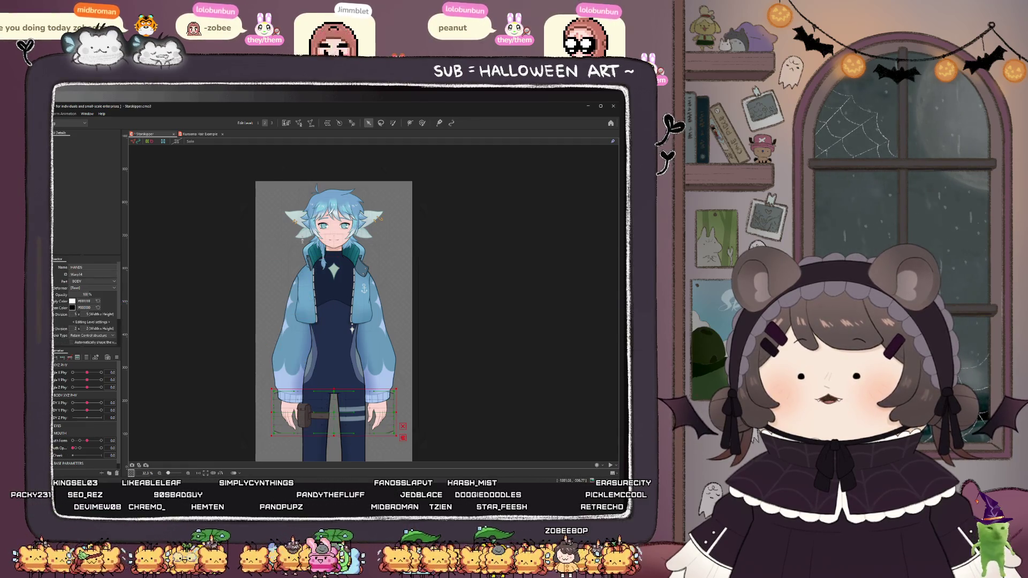
left_click(291, 412)
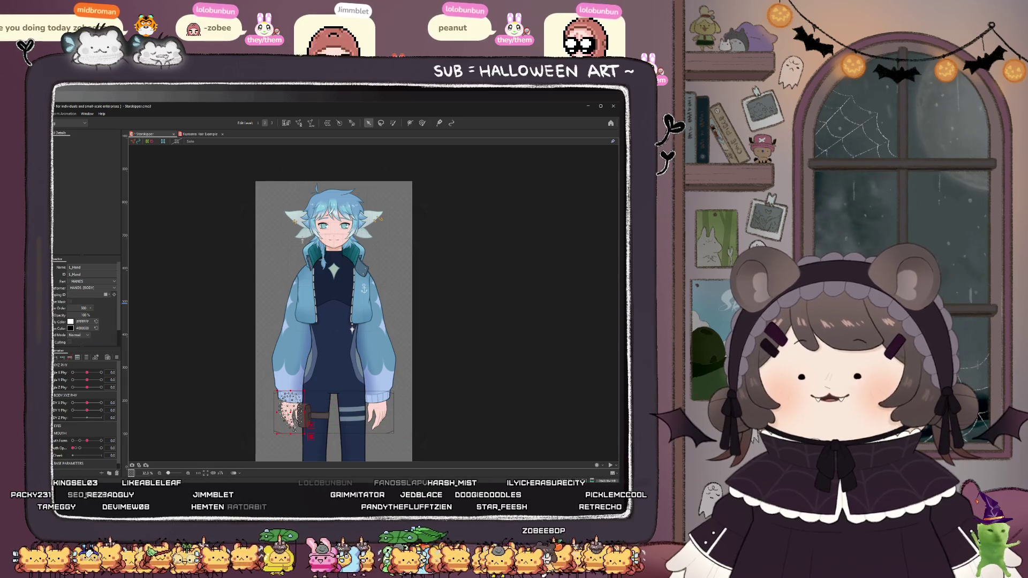
left_click(291, 413)
left_click(290, 413)
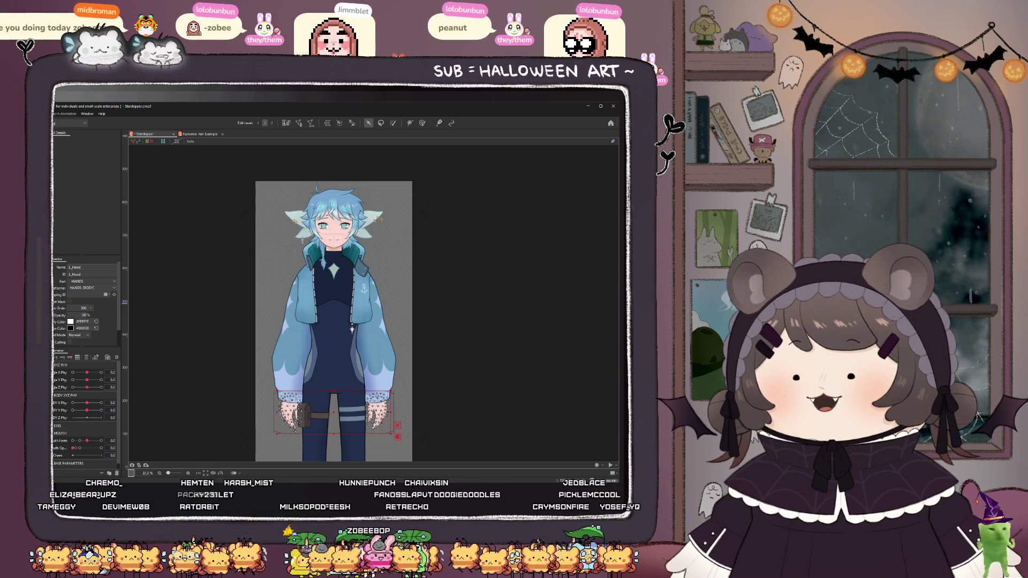
left_click(284, 374, "ctrl")
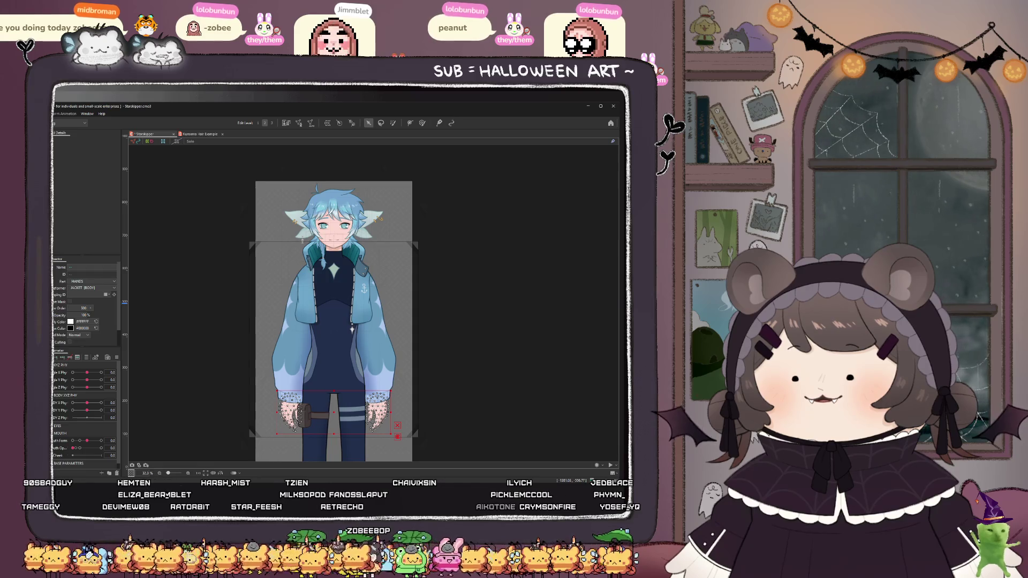
left_click(380, 412)
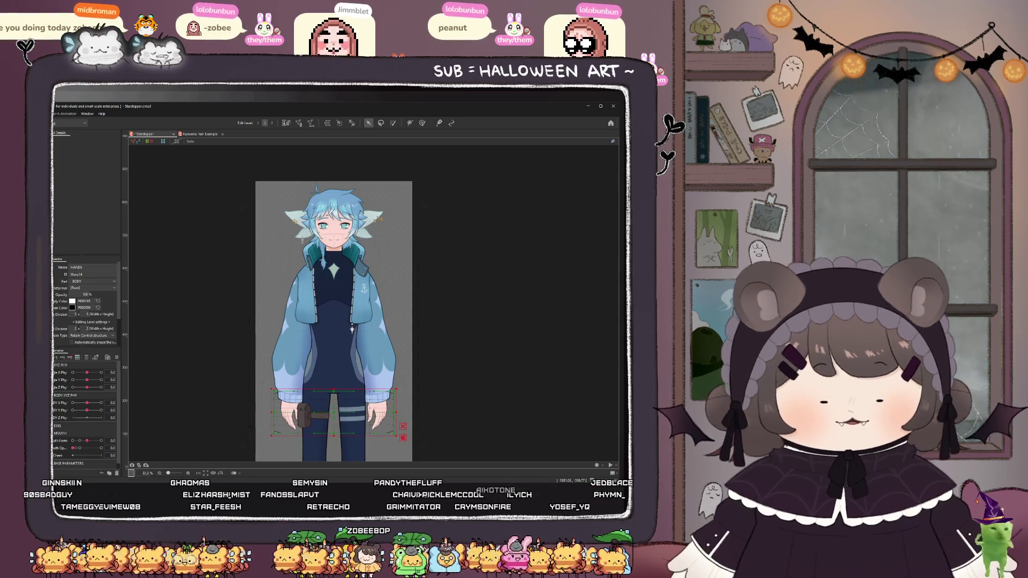
- Clear the selection, gather the left sleeve and left hand meshes, and select the Left Arm warp deformer
key("Escape")
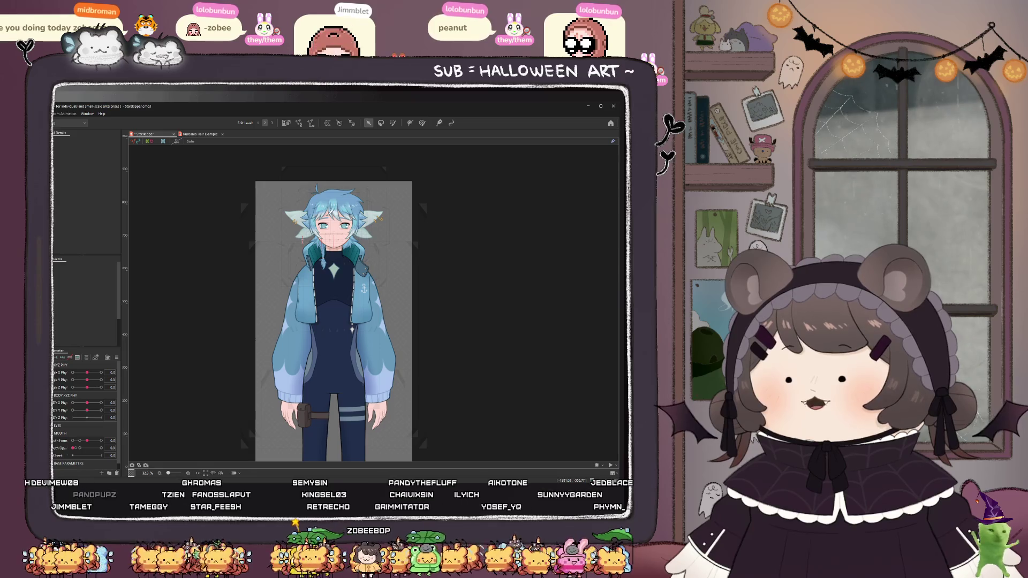
left_click(289, 407)
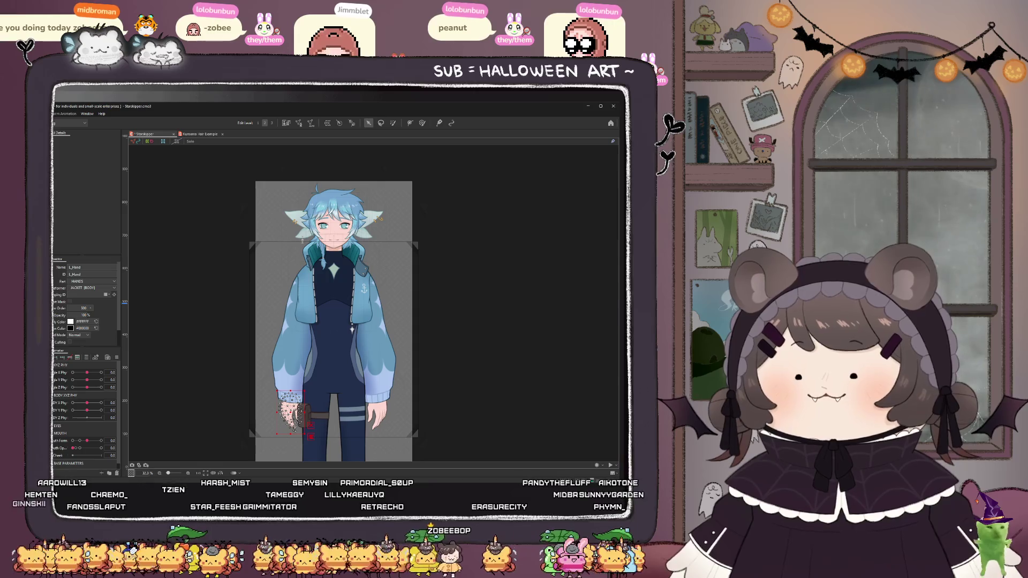
left_click(292, 391, "shift")
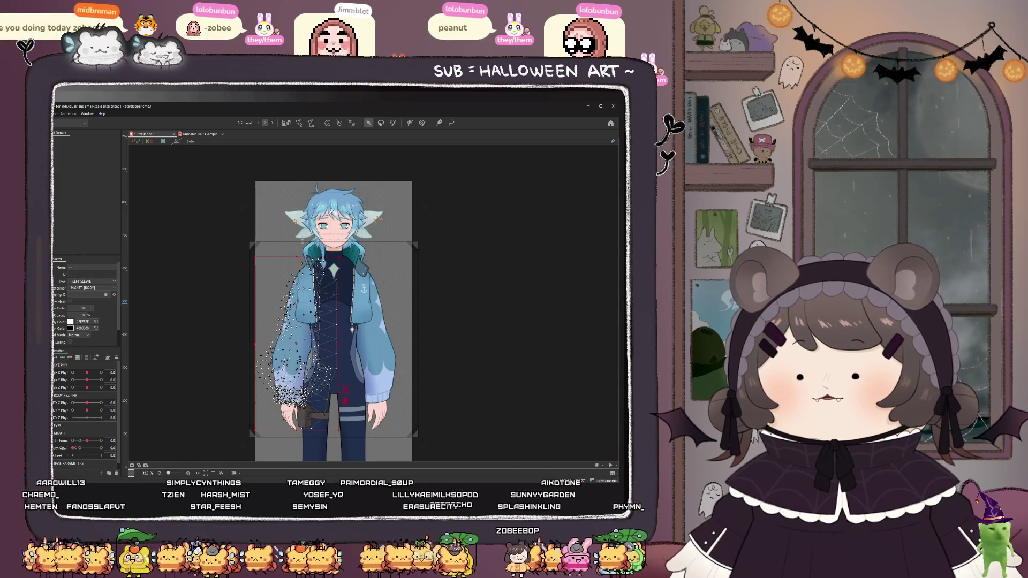
left_click(292, 410, "shift")
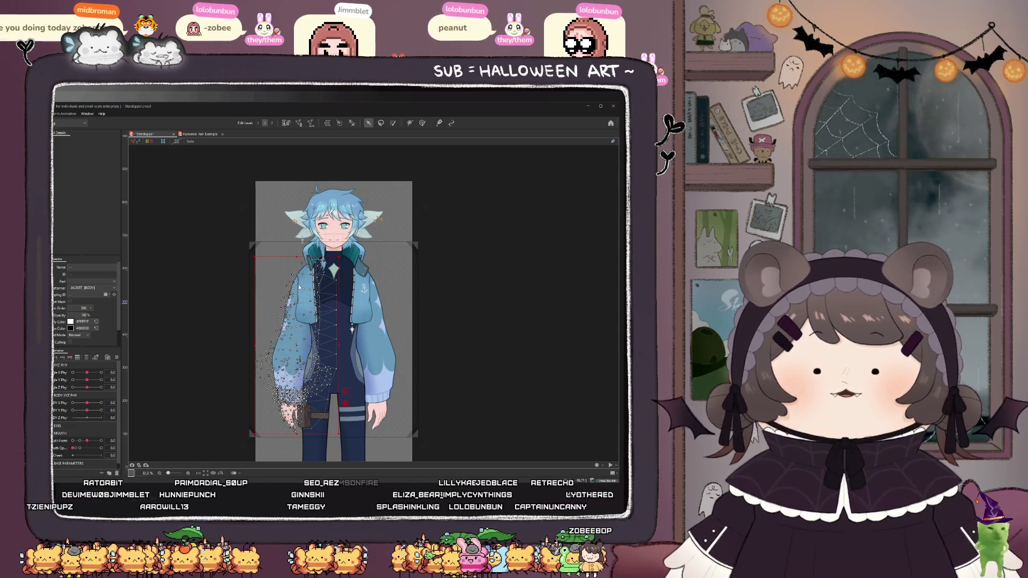
left_click(304, 288)
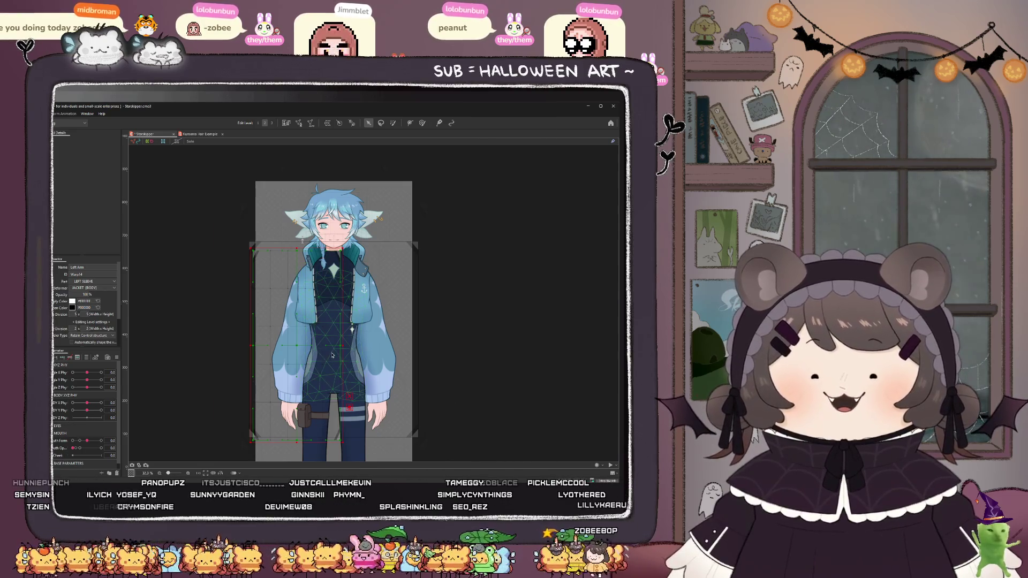
scroll(332, 353, "up", 2)
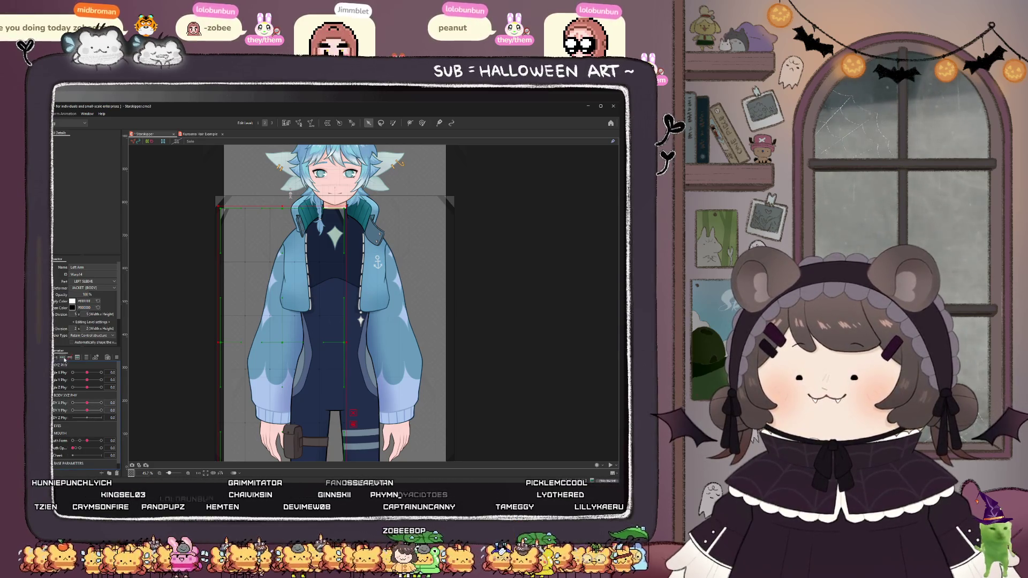
- Swing BODY X Phy to 30 and then to -30 to check the left sleeve
left_click(80, 403)
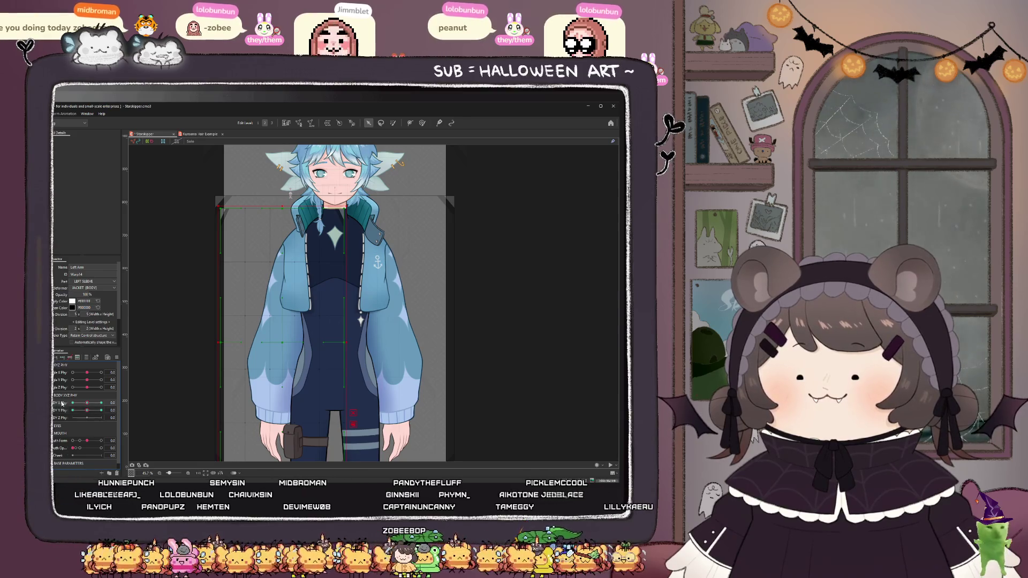
left_click_drag(80, 405, 137, 413)
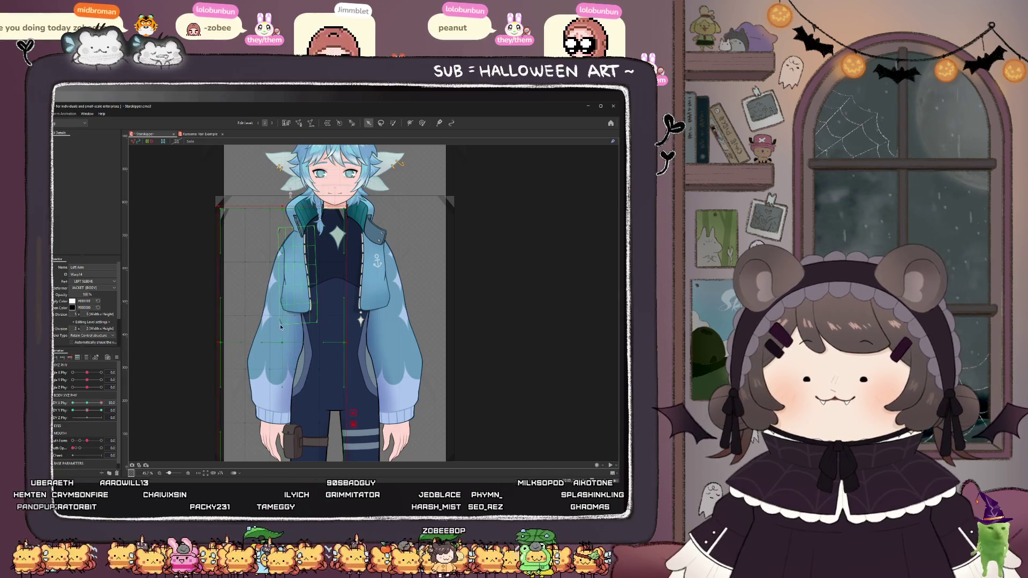
scroll(283, 341, "up", 2)
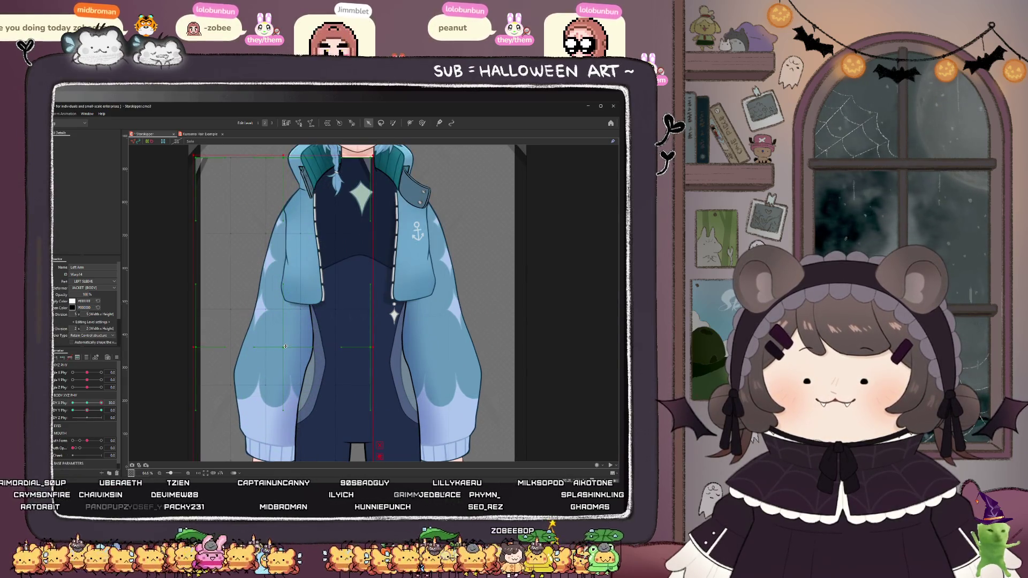
scroll(285, 348, "down", 2)
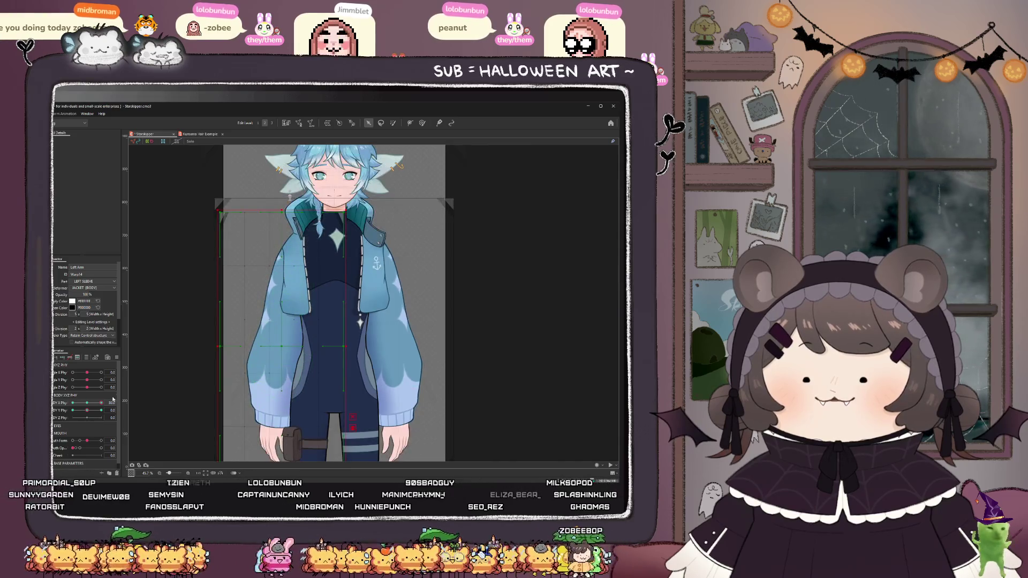
left_click_drag(82, 407, 101, 403)
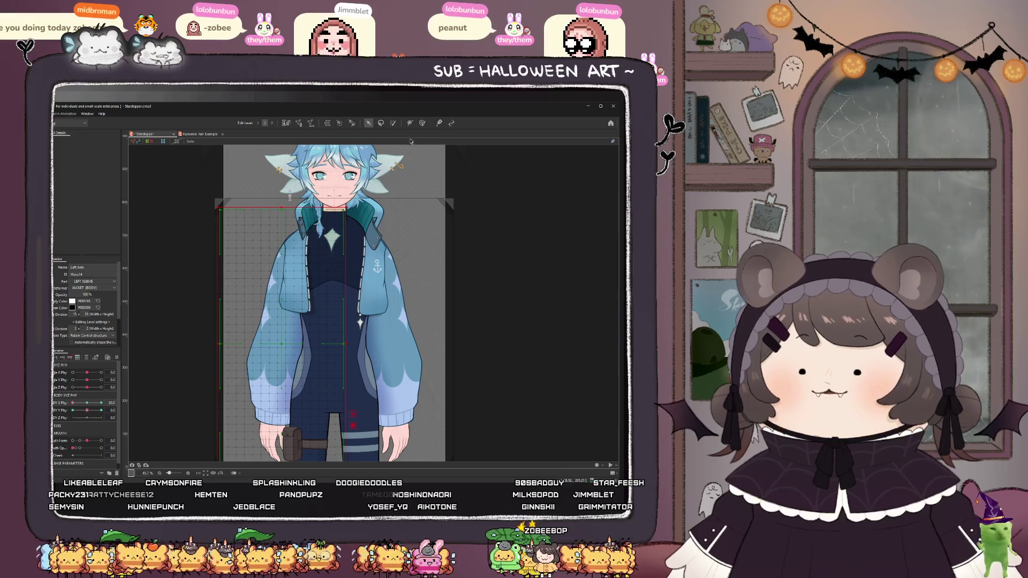
- Reshape the grid near the left shoulder with the Deform Brush and select BODY Y Phy
left_click(421, 124)
left_click_drag(273, 214, 289, 220)
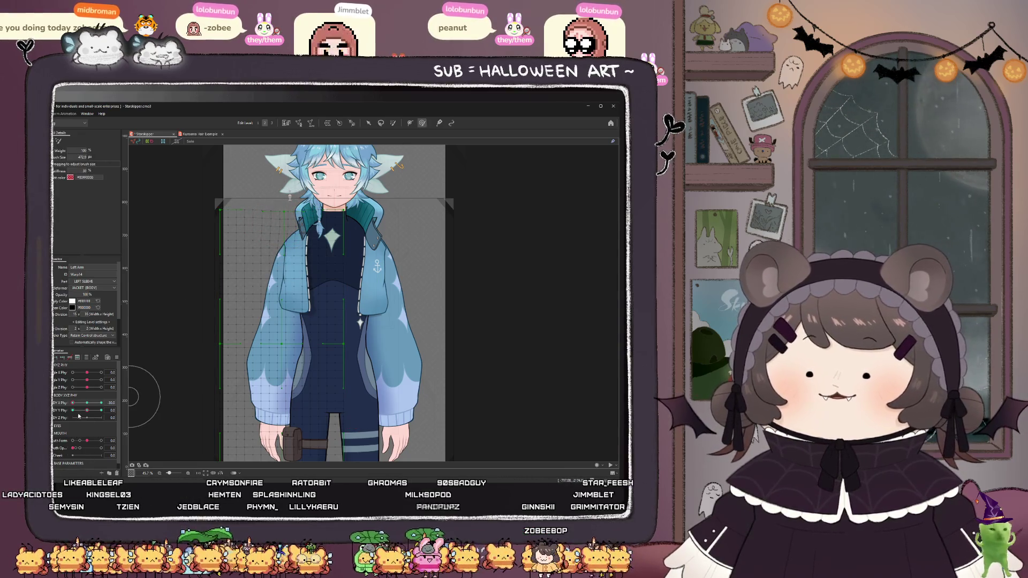
left_click(110, 408)
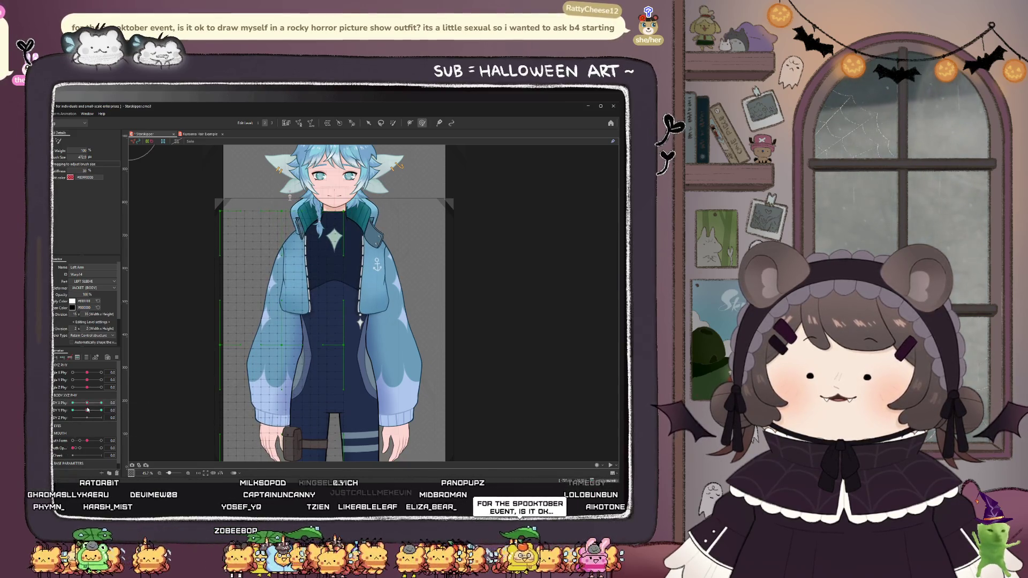
- Pose the body angle at 30/-22 and brush the grid around the left shoulder
left_click(369, 122)
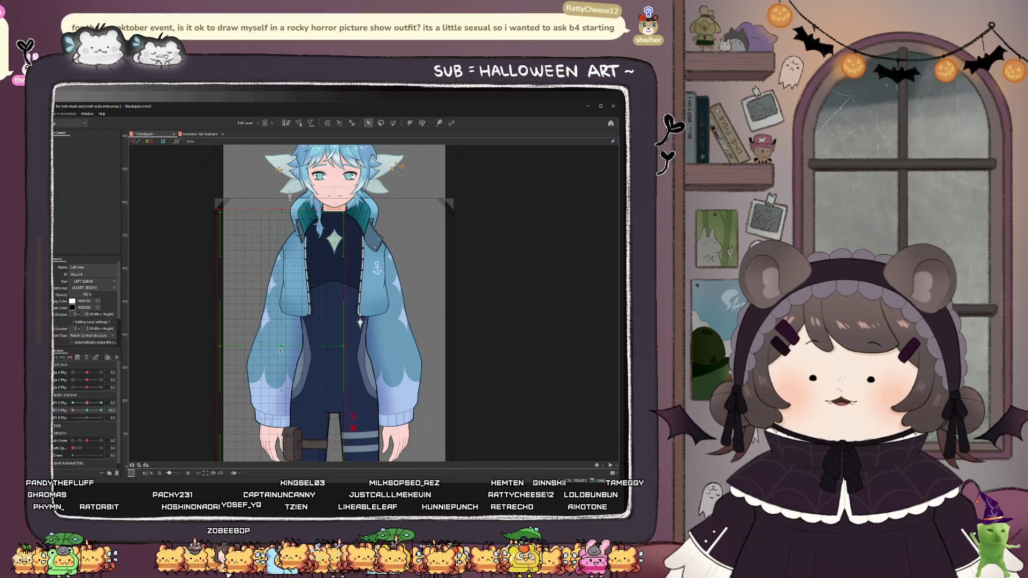
key("b")
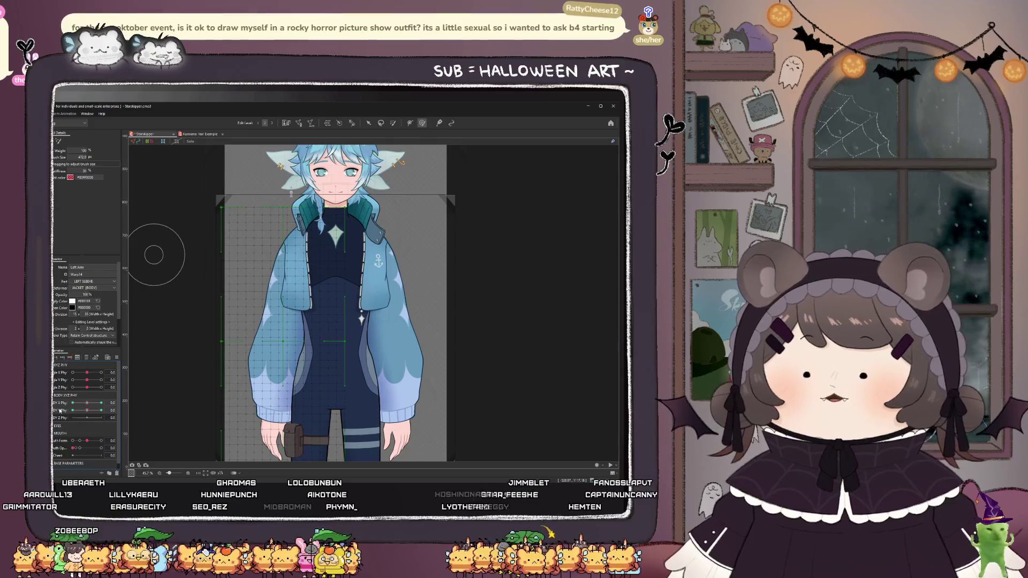
mouse_move(75, 412)
left_mouse_down()
mouse_move(101, 422)
mouse_move(64, 400)
left_mouse_up()
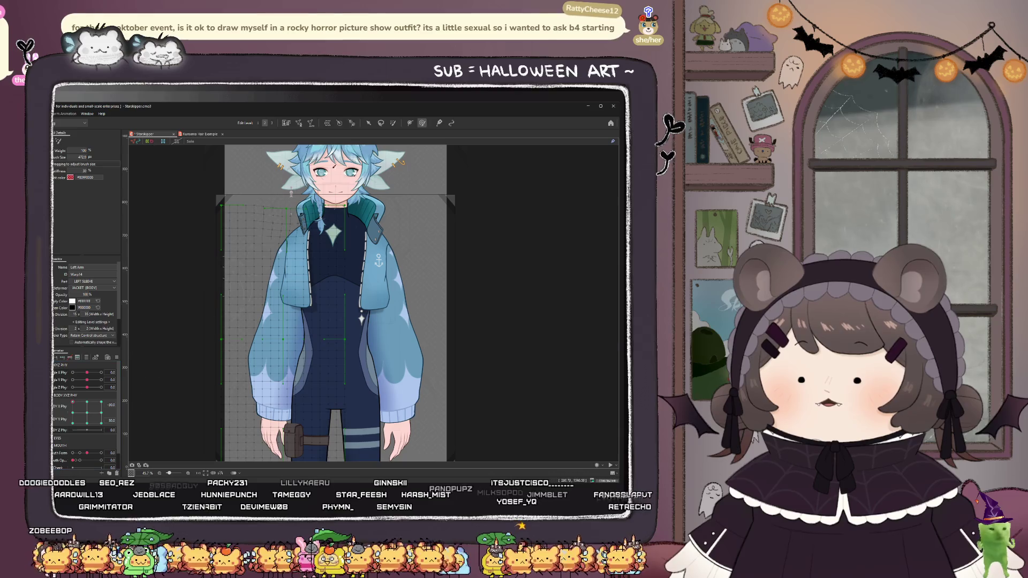
scroll(264, 221, "up", 2)
left_click_drag(264, 220, 270, 237)
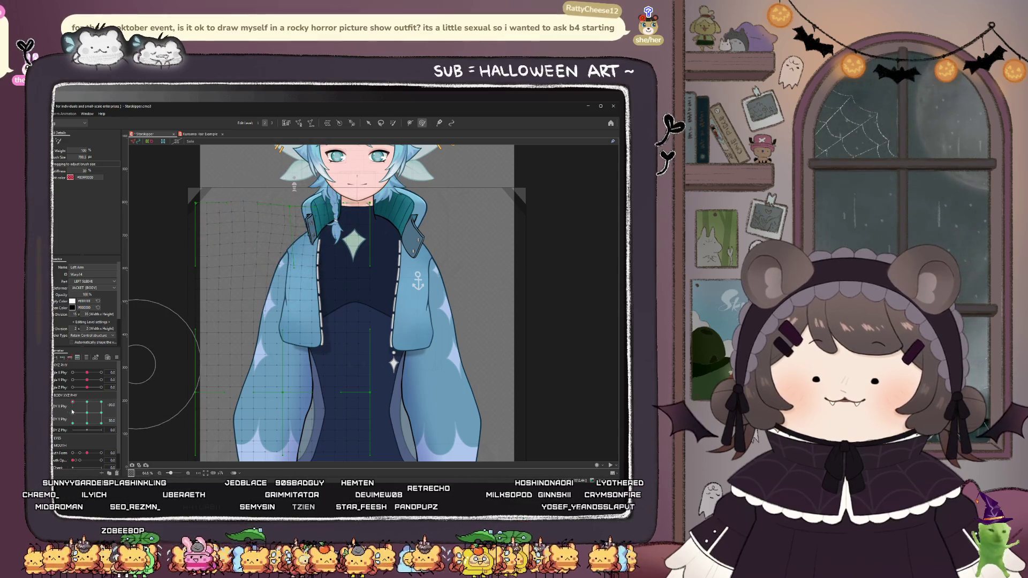
- Preview the jacket at the BODY XYZ pad's corners, ending at body Y -30
left_click(101, 401)
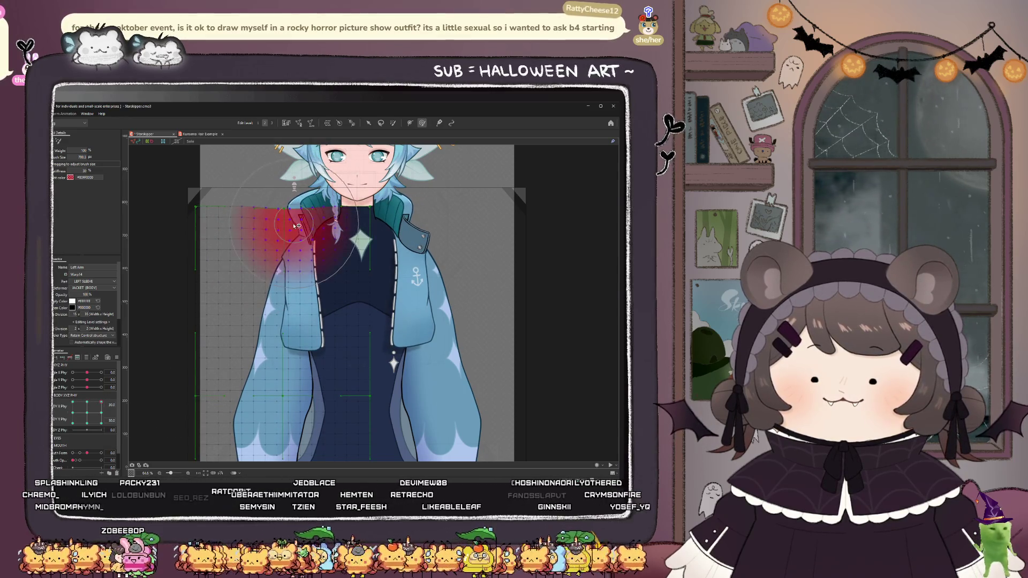
left_click(73, 423)
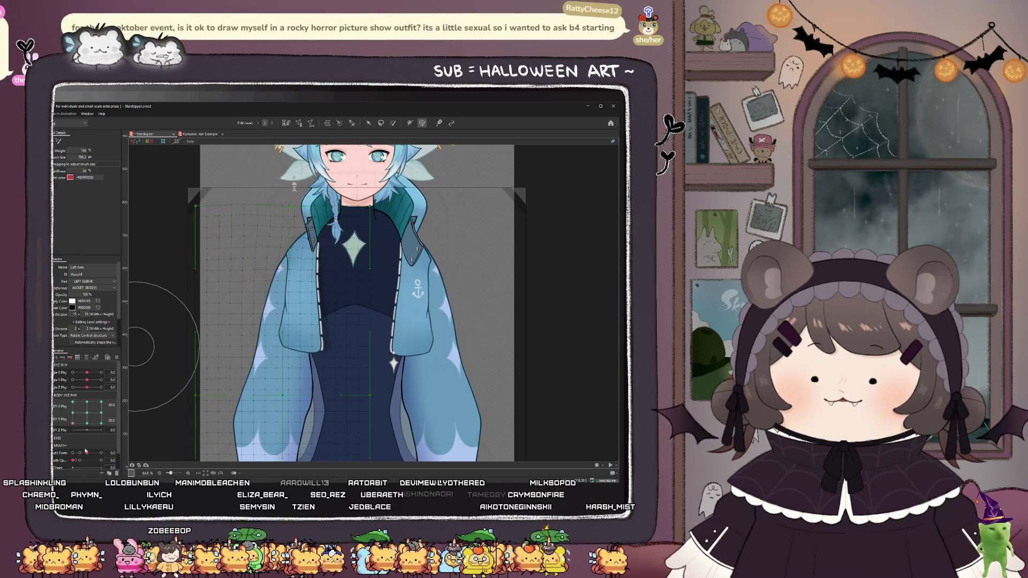
left_click(101, 423)
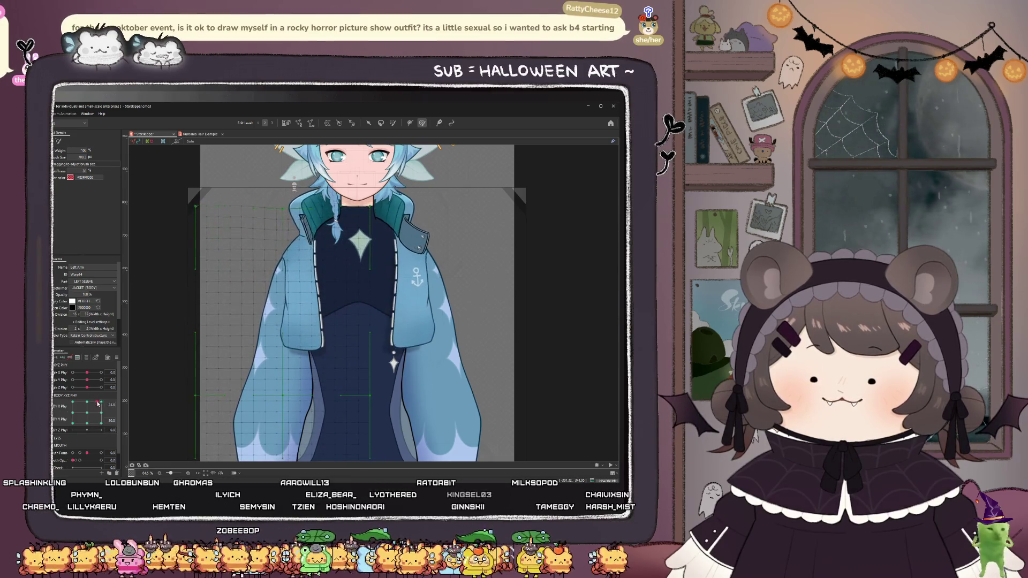
left_click(73, 413)
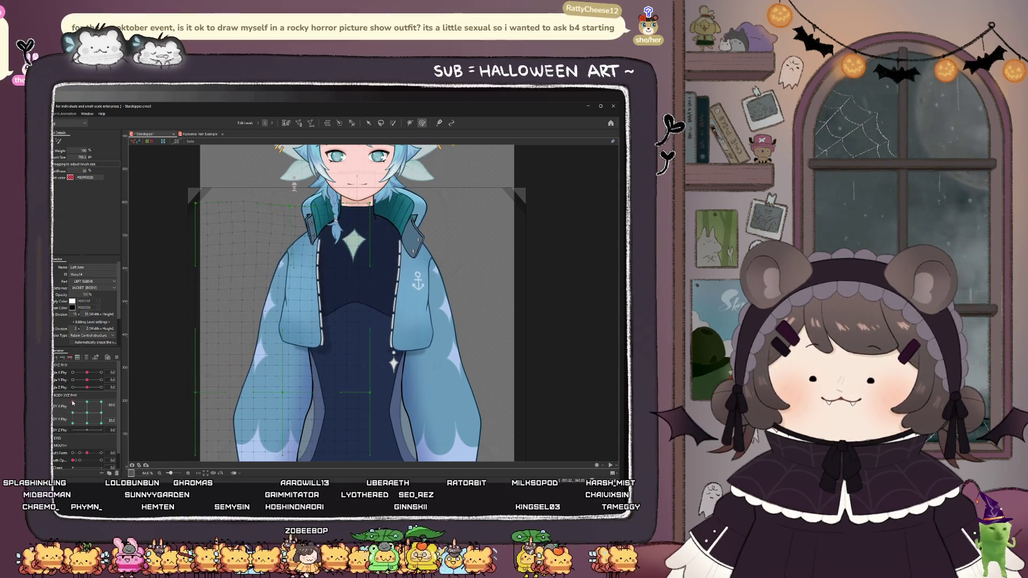
left_click(71, 412)
left_click(72, 423)
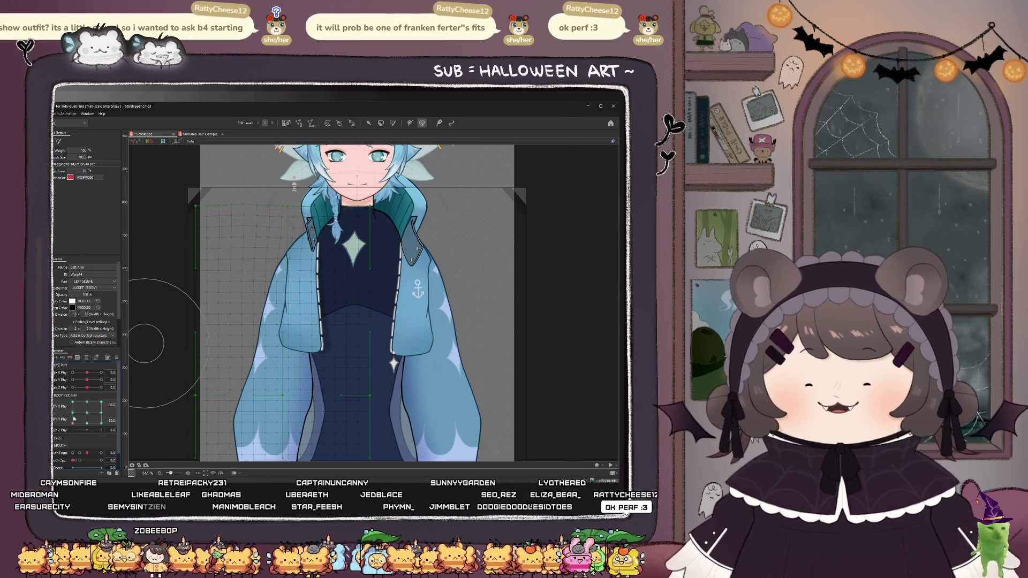
- Split the body-physics pad into sliders and smooth the jacket around the left shoulder and collar
mouse_move(84, 415)
left_mouse_down()
mouse_move(106, 411)
mouse_move(87, 413)
left_mouse_up()
left_click(58, 406)
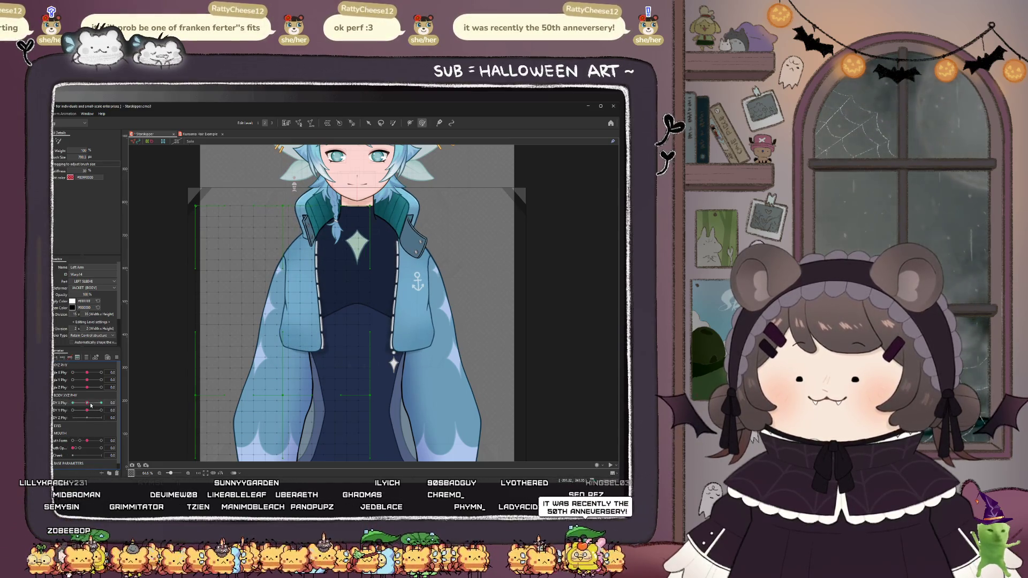
scroll(279, 247, "up", 3)
left_click_drag(299, 234, 272, 228)
left_click_drag(230, 271, 227, 271)
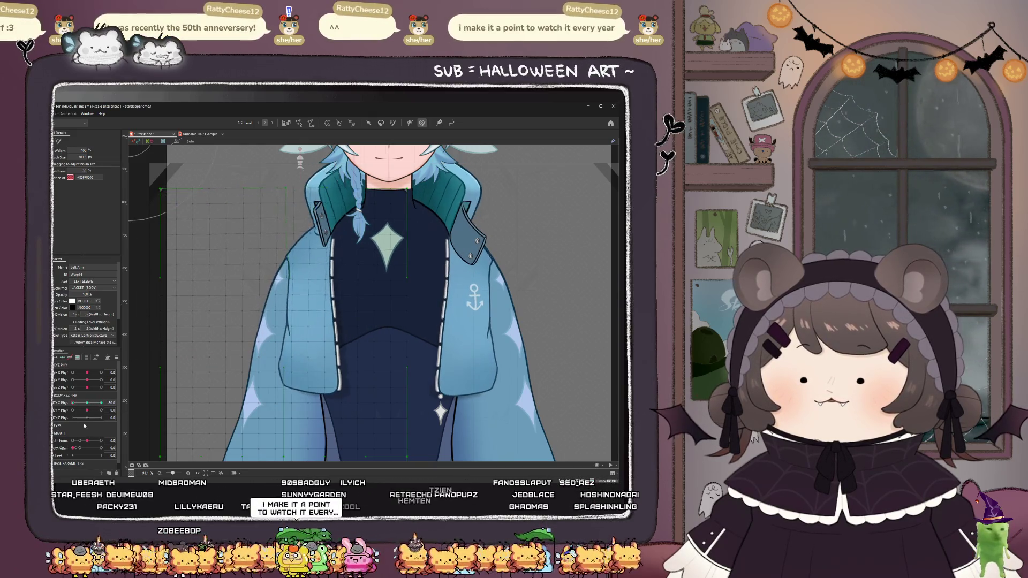
left_click_drag(276, 217, 276, 217)
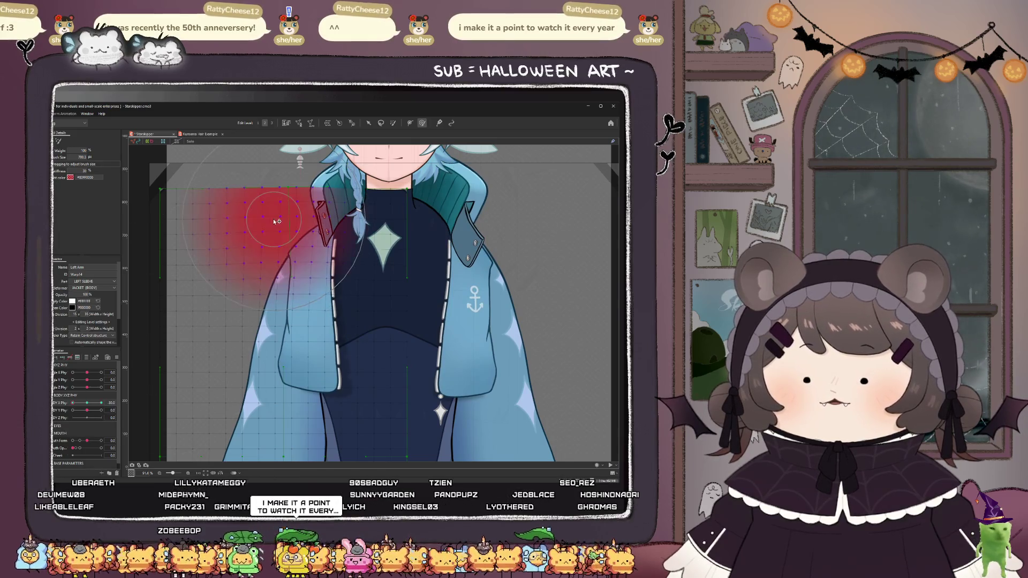
scroll(277, 217, "up", 5)
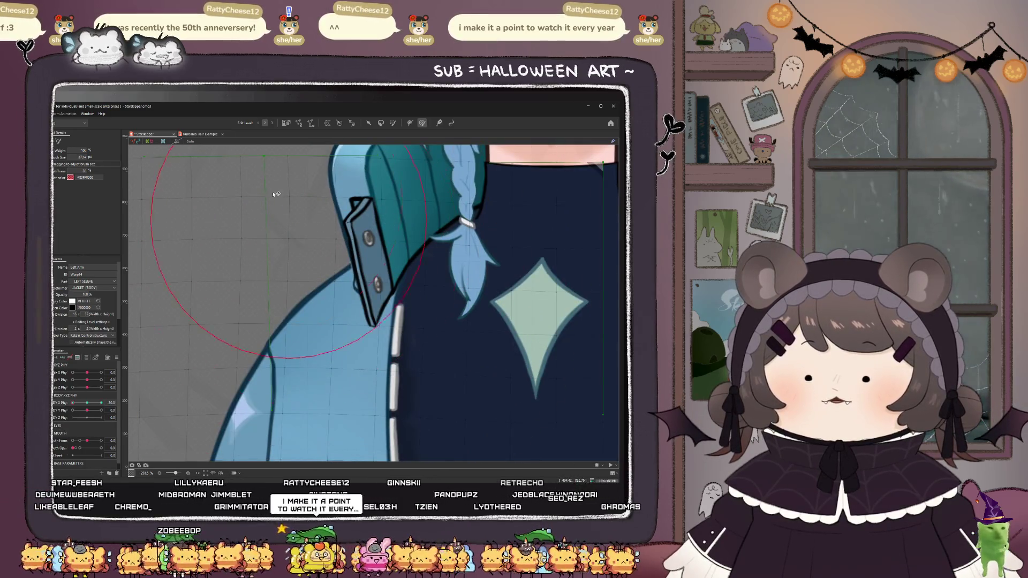
mouse_move(281, 201)
left_mouse_down()
mouse_move(271, 246)
mouse_move(269, 220)
mouse_move(274, 227)
left_mouse_up()
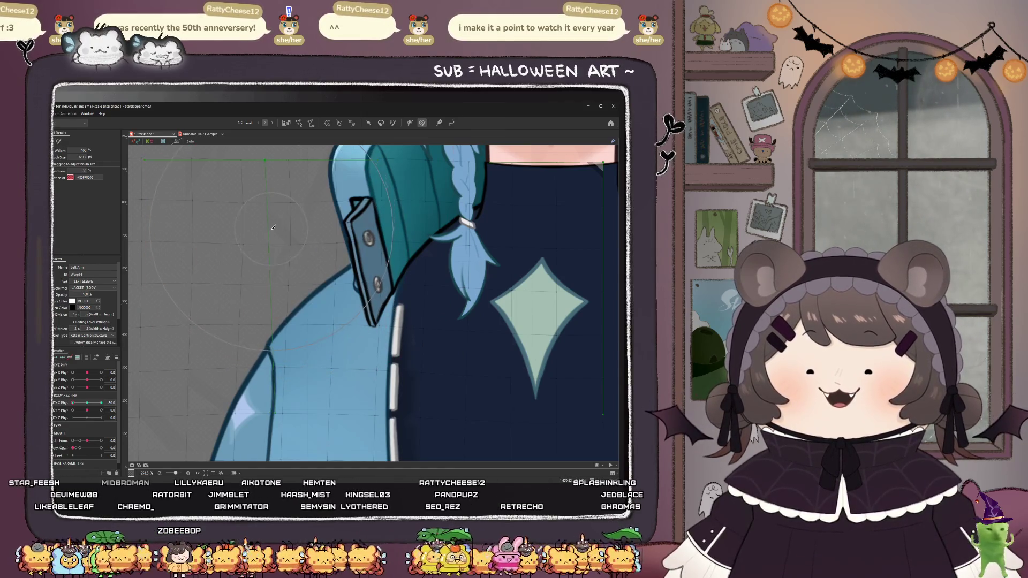
scroll(274, 227, "down", 6)
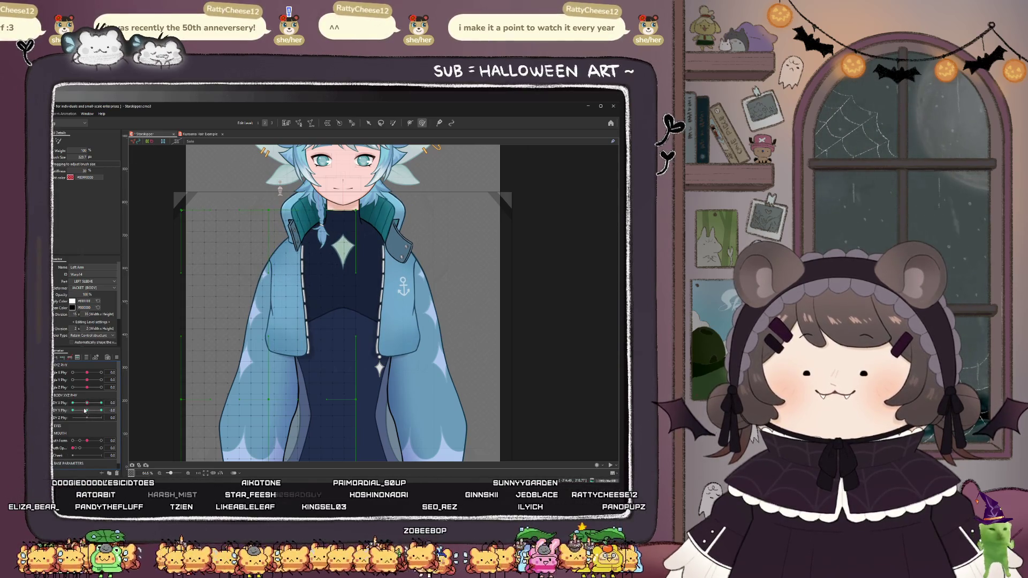
- Push BODY Y Phy to 30, smooth the collar, and check it by swaying the body physics
left_click_drag(86, 411, 102, 410)
scroll(264, 242, "up", 2)
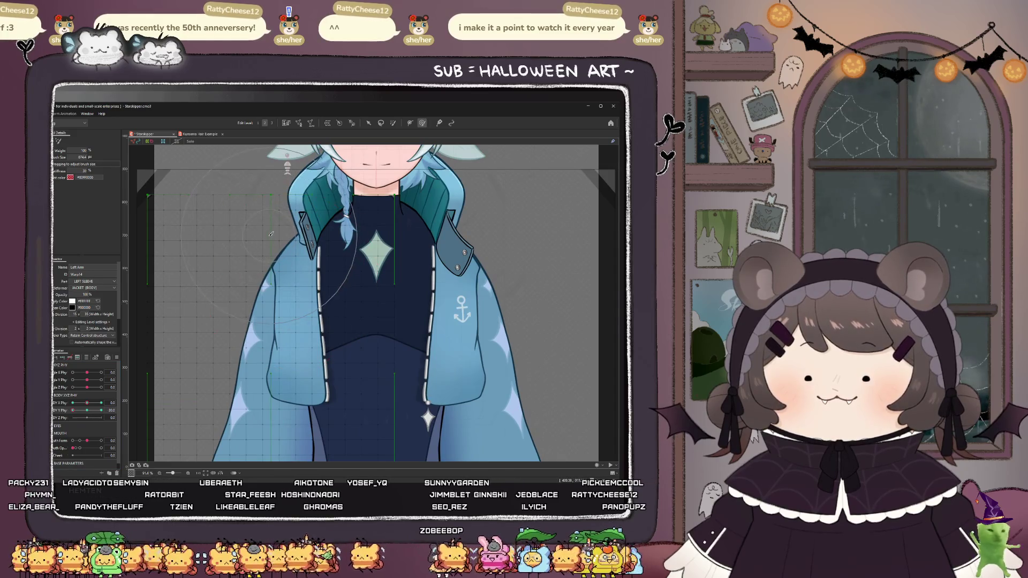
scroll(235, 298, "down", 2)
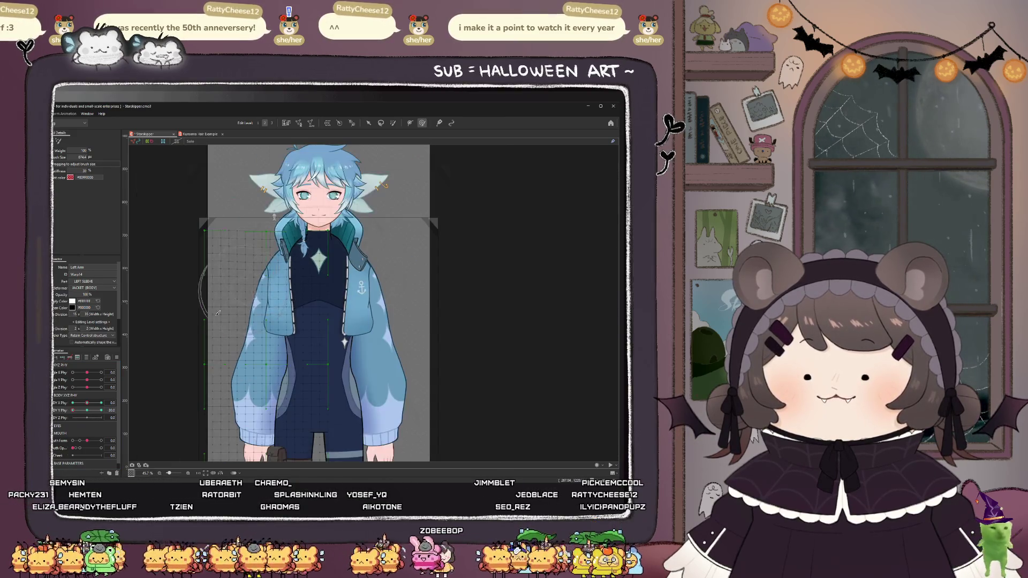
scroll(275, 258, "up", 2)
mouse_move(274, 258)
left_mouse_down()
mouse_move(263, 236)
mouse_move(272, 208)
left_mouse_up()
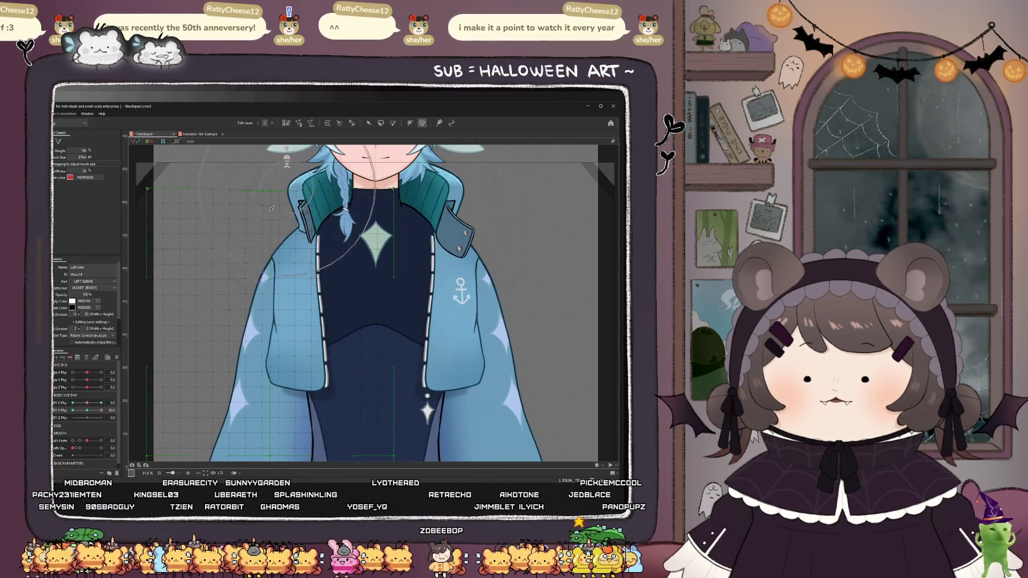
mouse_move(101, 410)
left_mouse_down()
mouse_move(88, 410)
mouse_move(101, 412)
mouse_move(93, 423)
left_mouse_up()
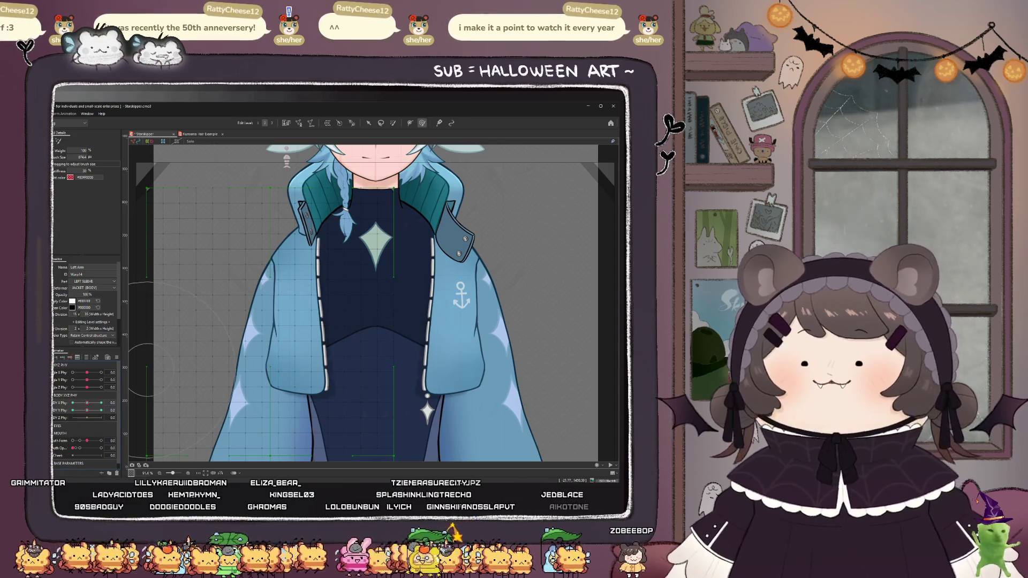
left_click(87, 412)
- Smooth the left jacket collar at the lower-right and upper-left pad poses, then zoom out to the whole model
mouse_move(86, 412)
left_mouse_down()
mouse_move(104, 420)
mouse_move(109, 396)
left_mouse_up()
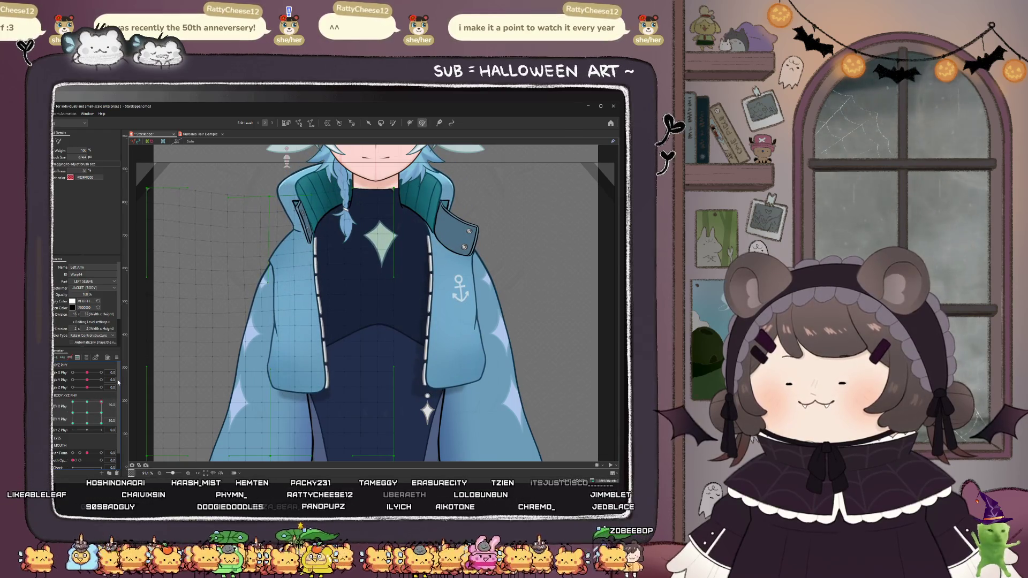
left_click_drag(238, 214, 286, 244)
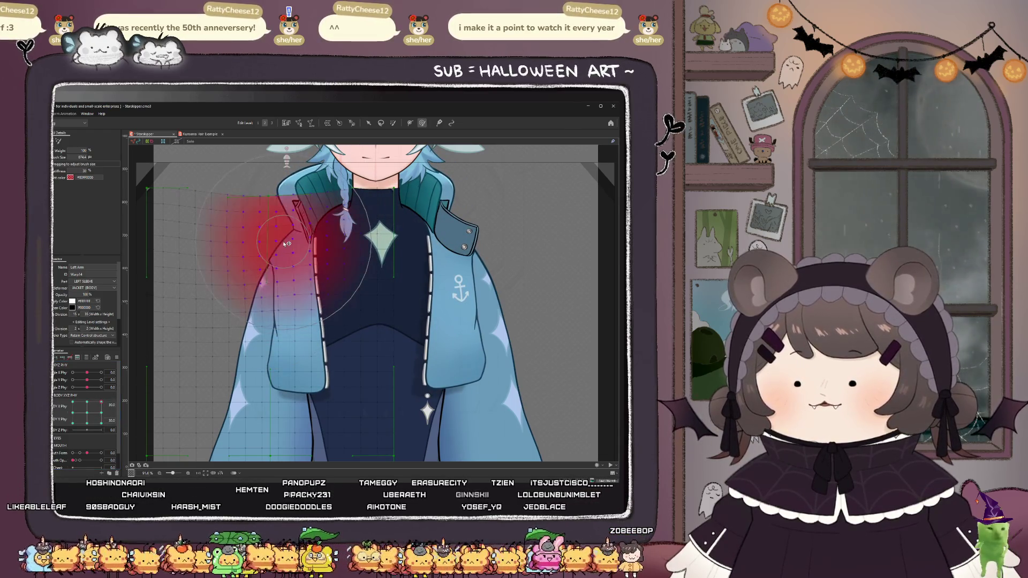
mouse_move(101, 407)
left_mouse_down()
mouse_move(67, 407)
mouse_move(97, 434)
mouse_move(85, 429)
mouse_move(118, 418)
mouse_move(106, 404)
mouse_move(101, 420)
left_mouse_up()
key("ctrl+minus")
key("ctrl+minus")
key("ctrl+minus")
- Turn the body to the pad's lower-right extreme, then split the pad into three sliders
scroll(321, 300, "down", 2)
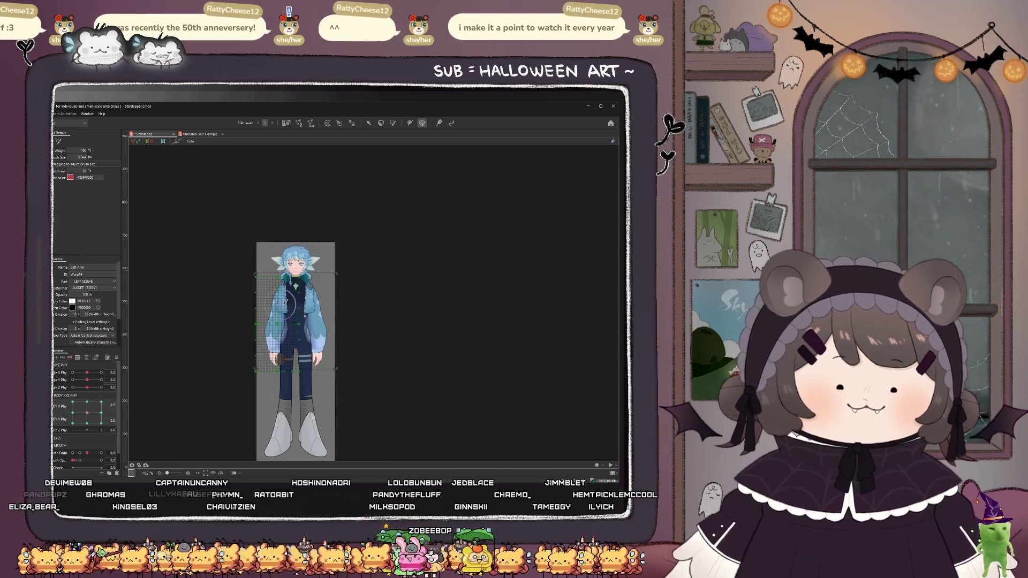
scroll(286, 229, "up", 4)
scroll(286, 230, "down", 2)
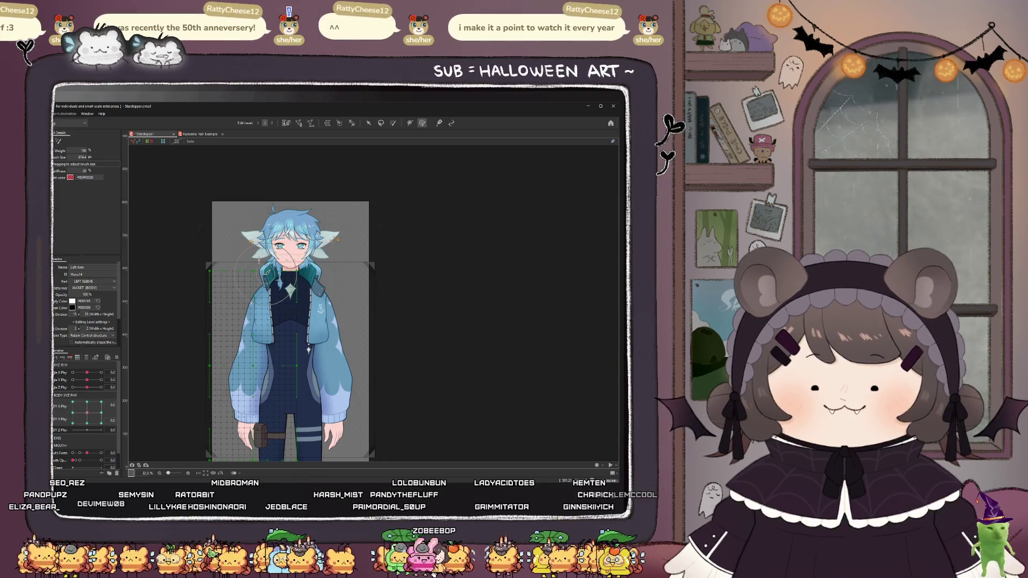
mouse_move(87, 413)
left_mouse_down()
mouse_move(105, 435)
mouse_move(83, 434)
mouse_move(132, 410)
mouse_move(116, 411)
left_mouse_up()
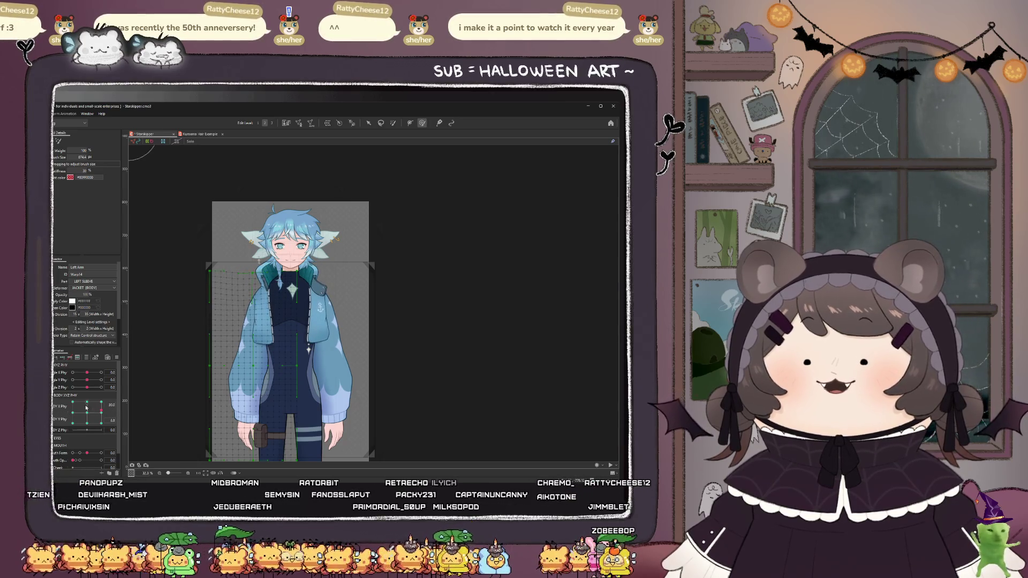
left_click(58, 409)
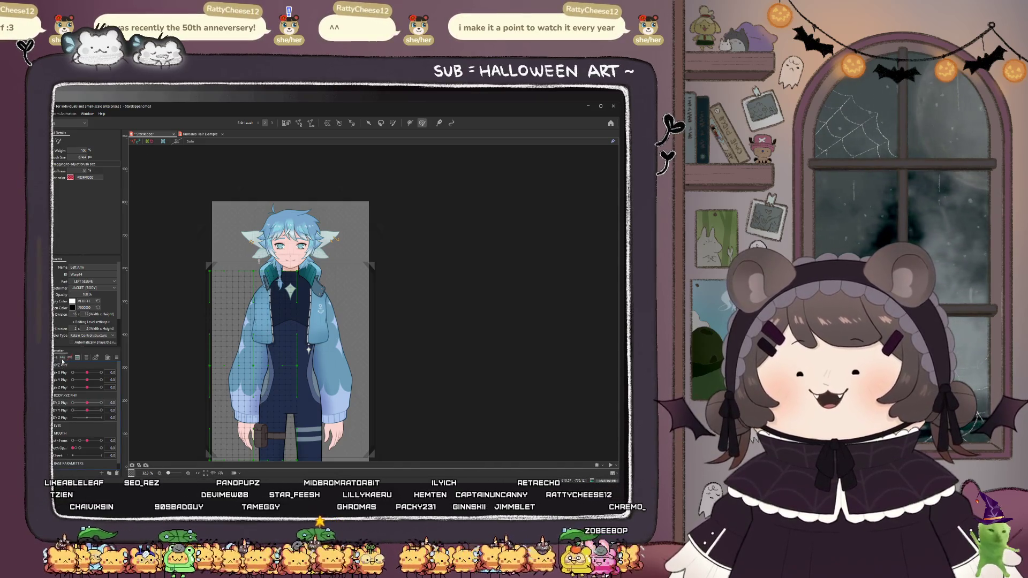
- Offset the Left Arm warp deformer right at BODY X Phy -30 and down at 30
left_click(370, 125)
scroll(253, 362, "up", 2)
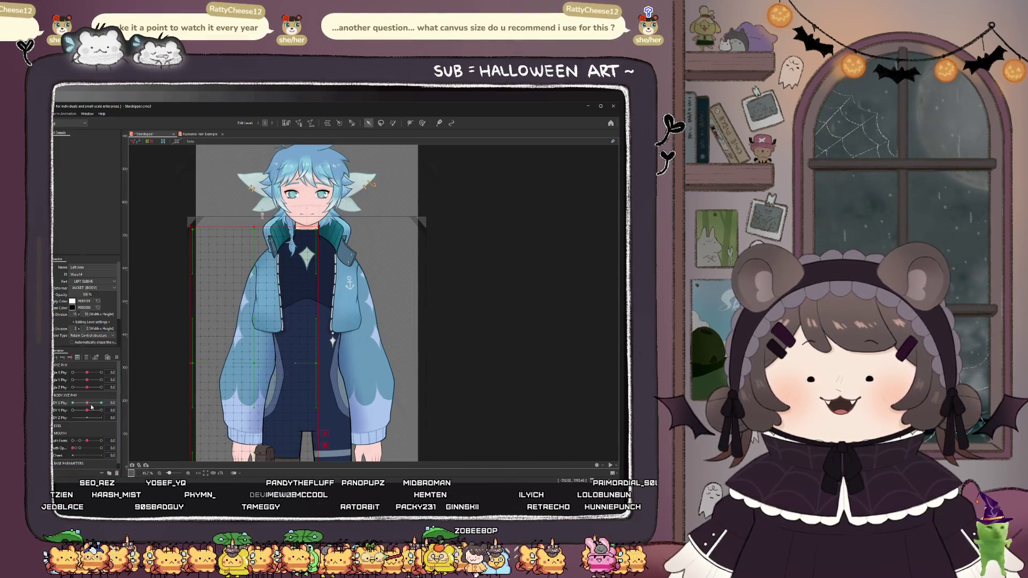
left_click_drag(93, 408, 72, 403)
left_click_drag(254, 366, 260, 371)
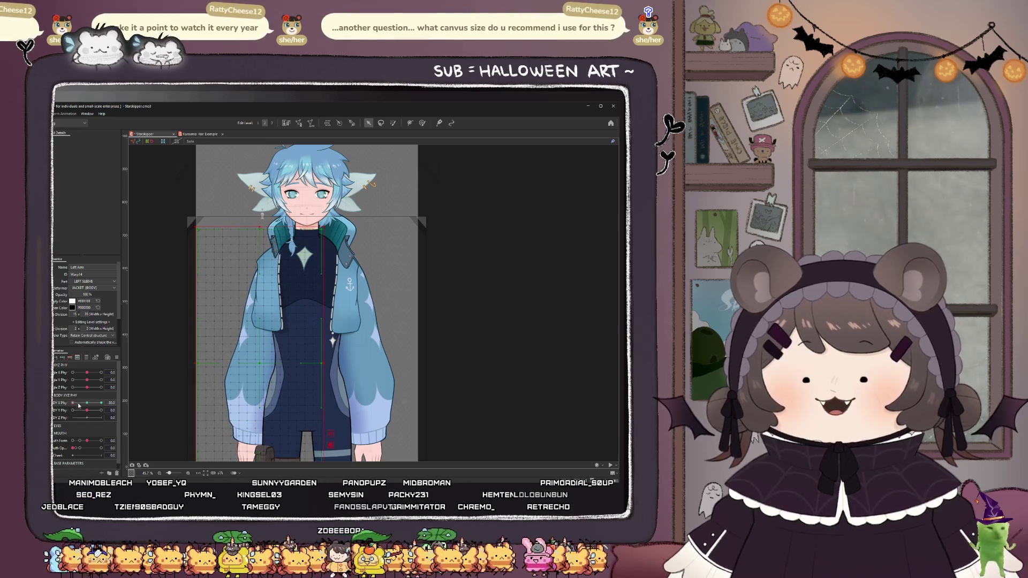
left_click_drag(80, 405, 131, 408)
mouse_move(255, 359)
left_mouse_down()
mouse_move(252, 368)
mouse_move(270, 369)
mouse_move(251, 363)
left_mouse_up()
- Select the L_jacket mesh and set BODY Y Phy to 30 with X at 0
left_click(273, 318)
scroll(273, 319, "up", 3)
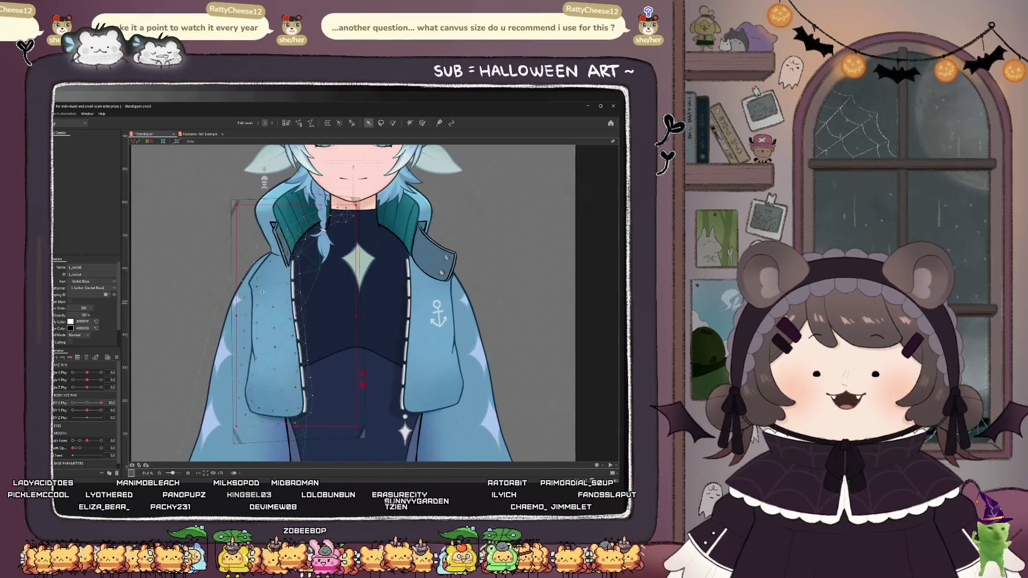
scroll(293, 287, "down", 2)
scroll(294, 289, "down", 2)
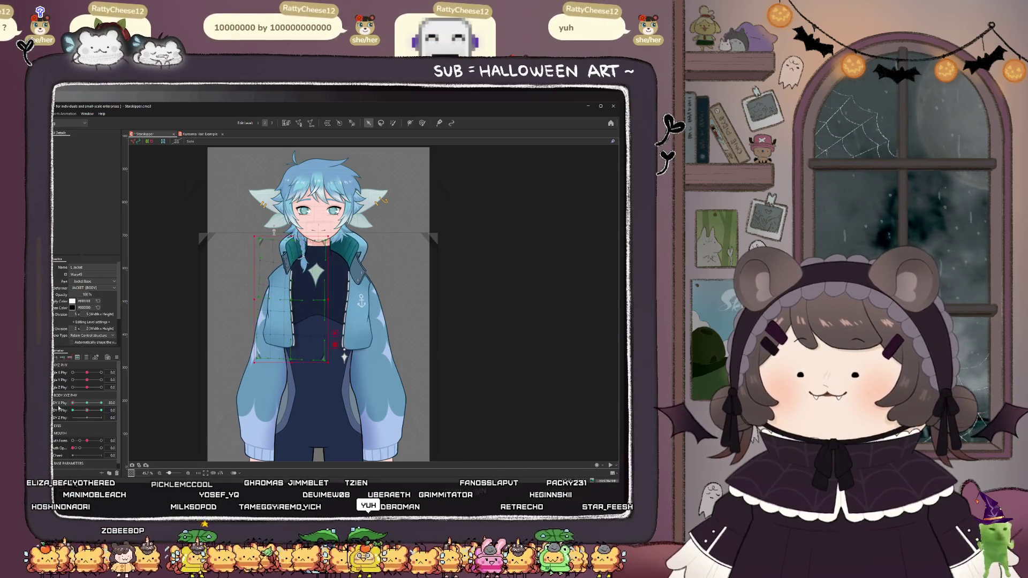
left_click(61, 410)
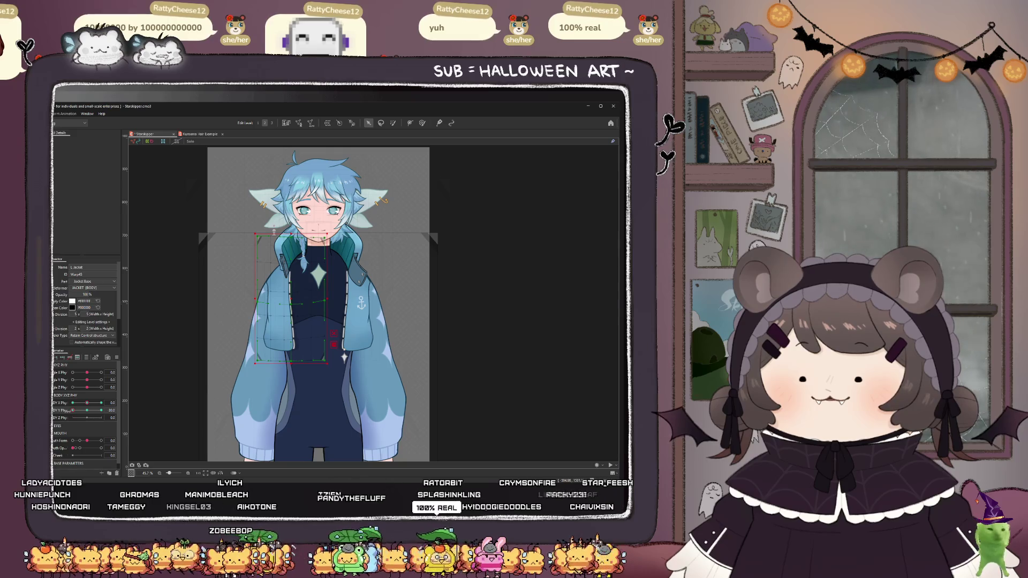
- Raise BODY Y Phy, nudge the jacket warp deformer up, then reset Y to 0 and set it to 20
left_click_drag(73, 410, 124, 411)
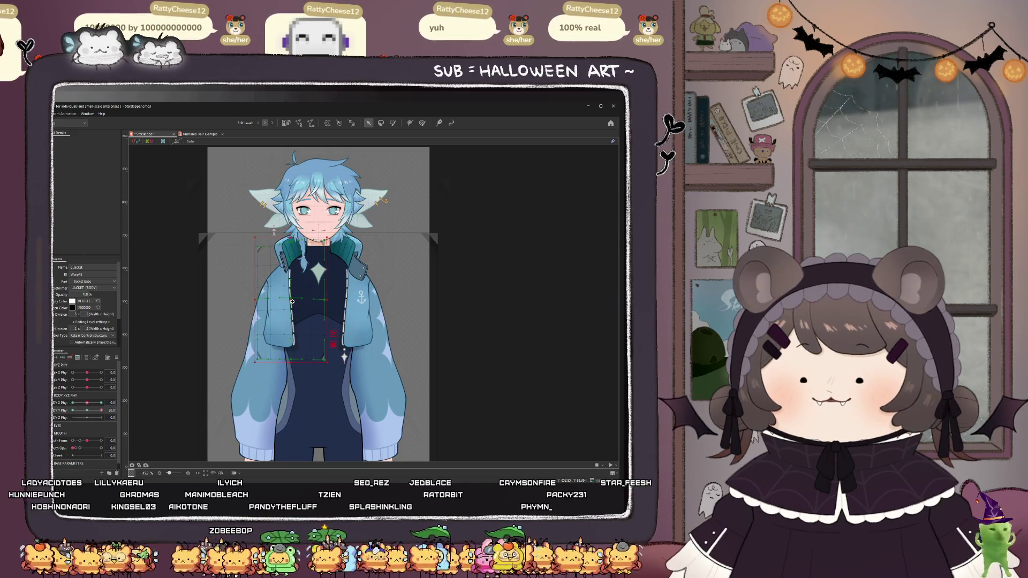
left_click_drag(292, 302, 294, 297)
left_click(244, 379)
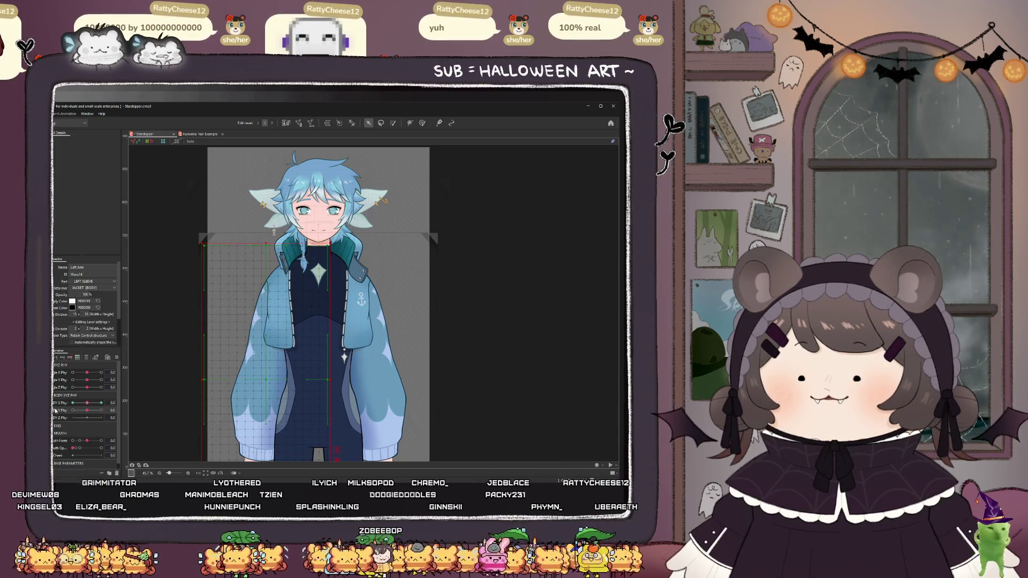
left_click(62, 359)
left_click(96, 410)
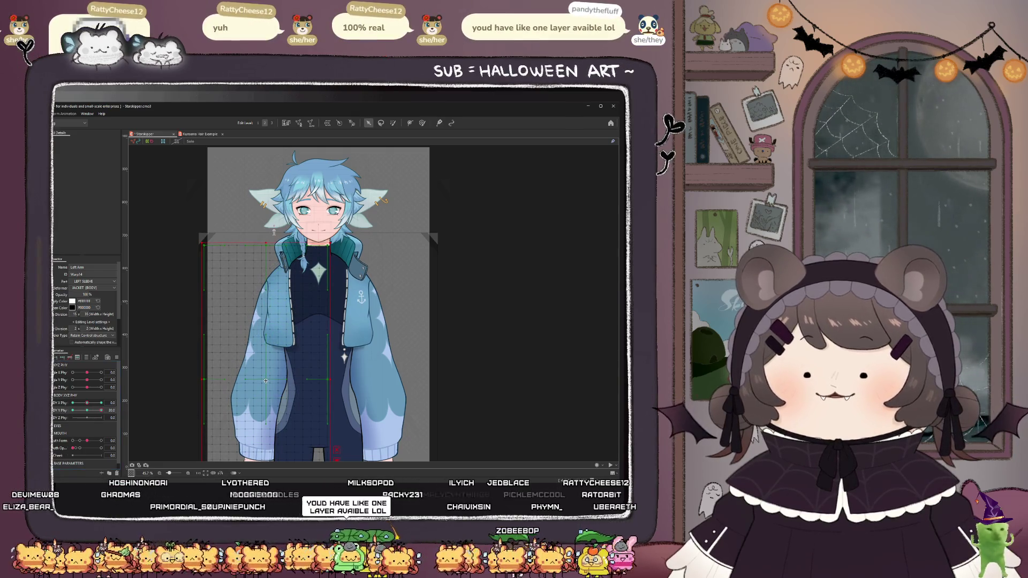
- Sweep BODY Y Phy across its range, test combined X/Y physics, and select the L_Jacket mesh
left_click(87, 411)
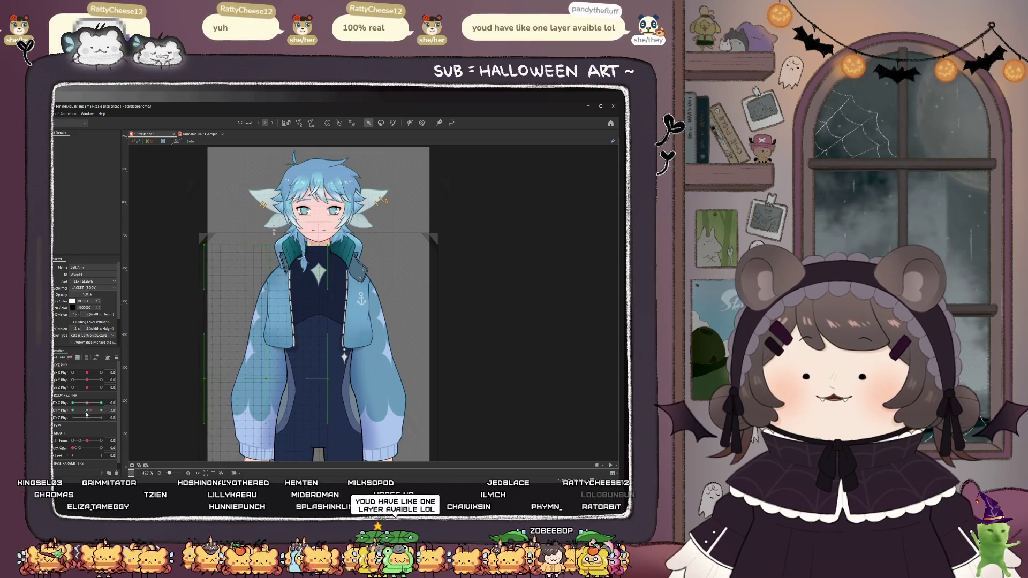
left_click_drag(87, 411, 101, 411)
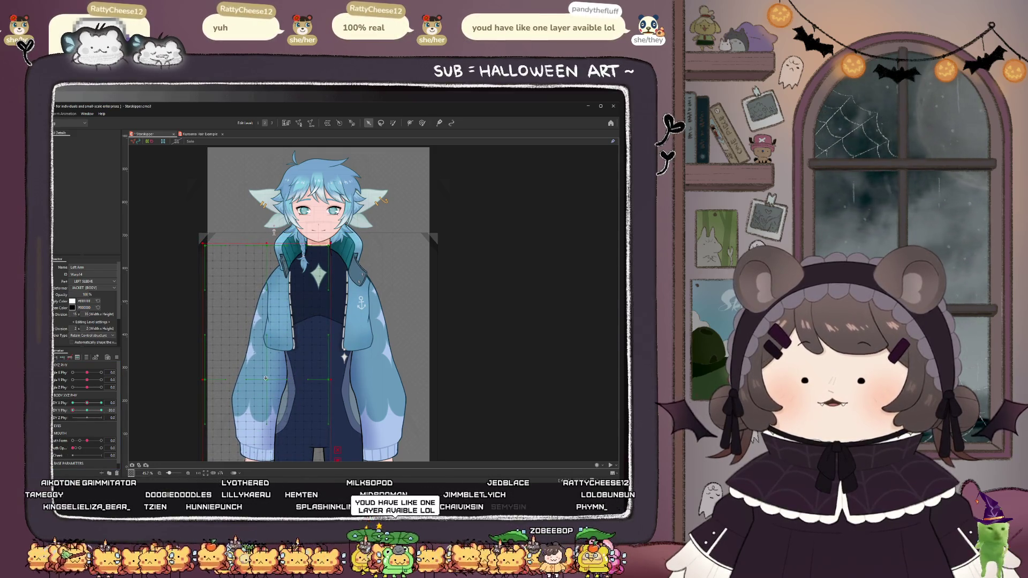
mouse_move(78, 412)
left_mouse_down()
mouse_move(117, 413)
mouse_move(56, 412)
left_mouse_up()
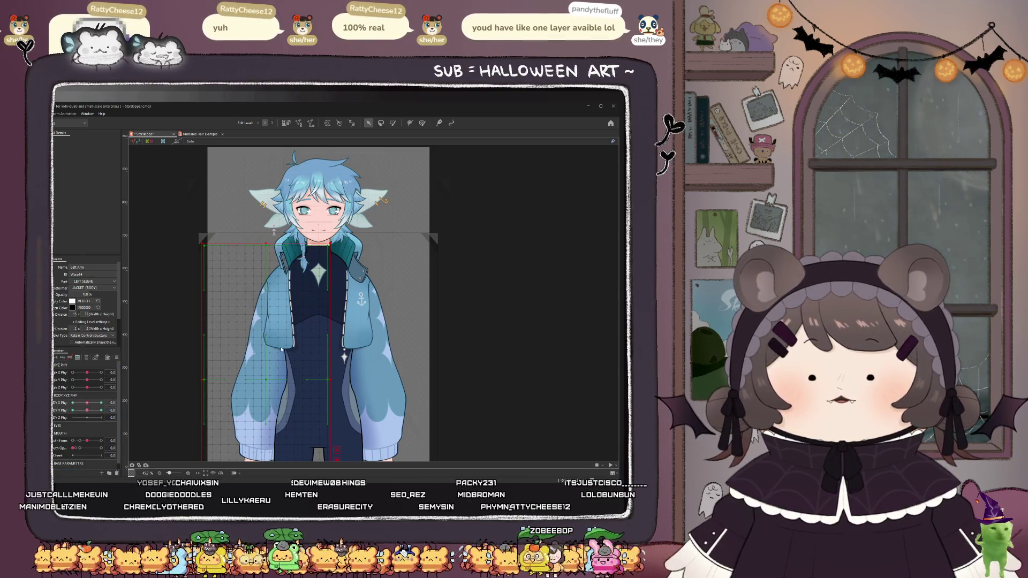
mouse_move(87, 412)
left_mouse_down()
mouse_move(93, 433)
mouse_move(102, 429)
mouse_move(90, 431)
mouse_move(87, 412)
left_mouse_up()
scroll(245, 286, "up", 3)
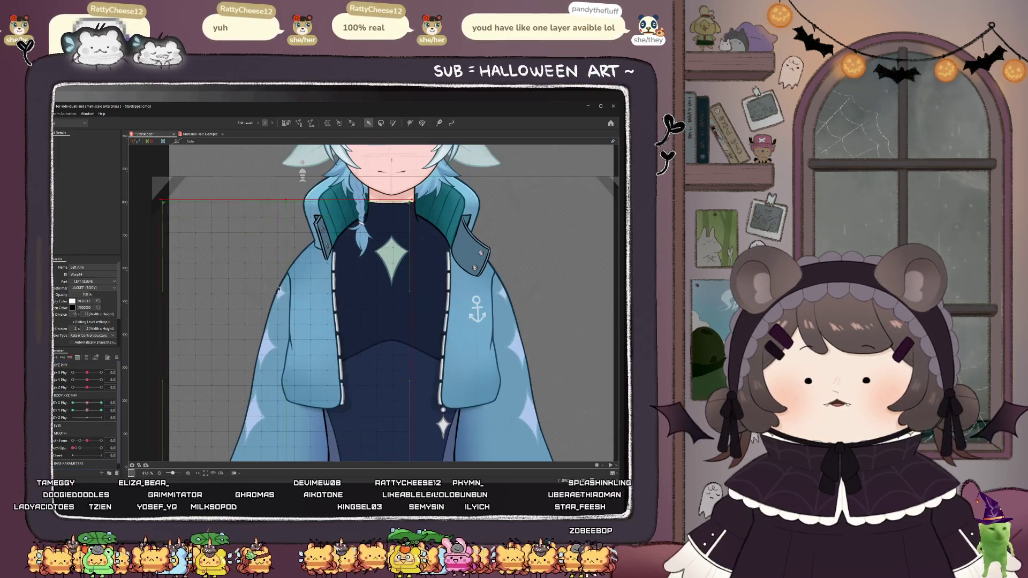
left_click(306, 321)
- Brush the L_Jacket warp's left edge at BODY X Phy -30, undo it, and preview at +30
left_click(332, 321)
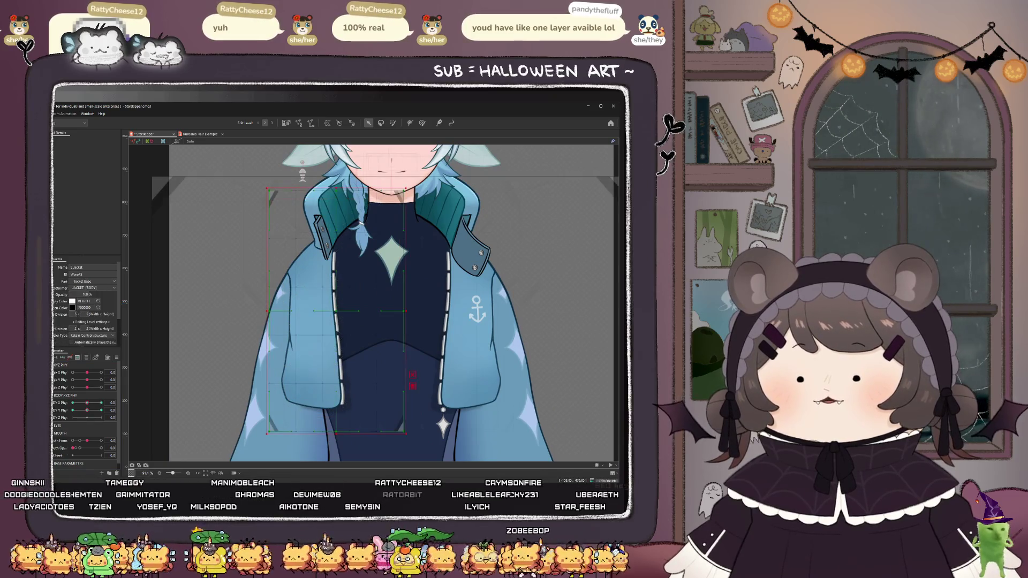
left_click_drag(86, 408, 62, 408)
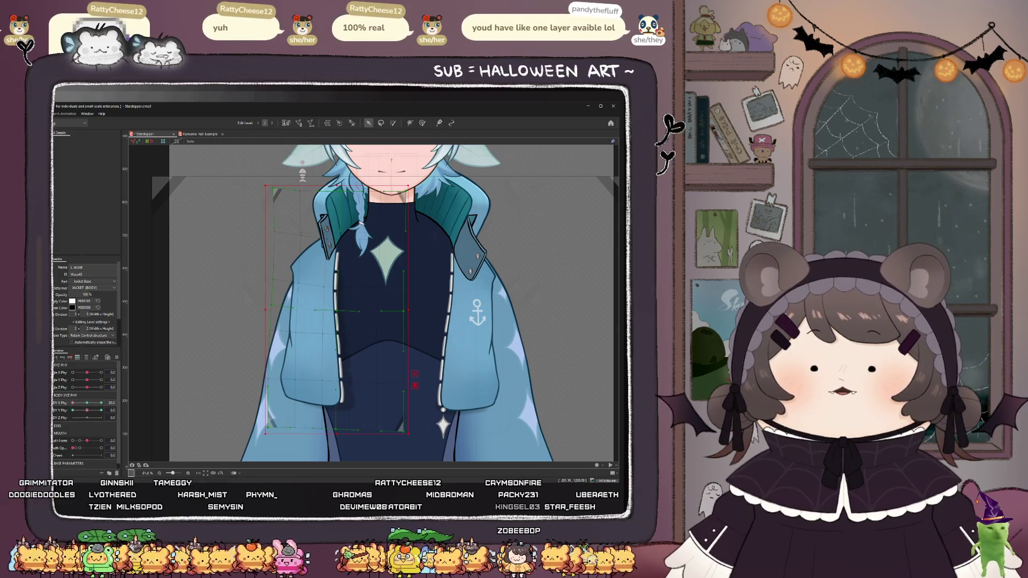
left_click(423, 123)
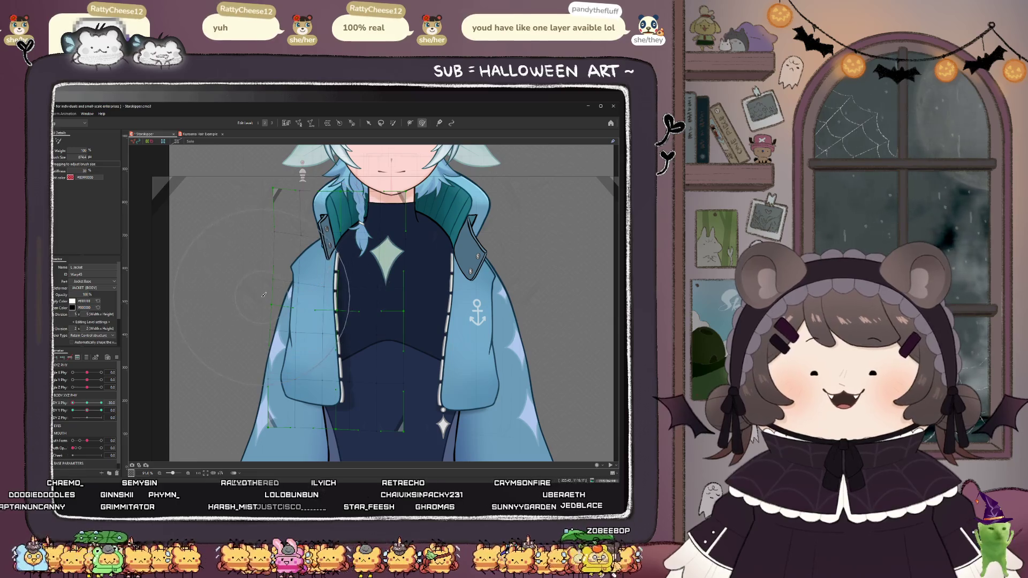
mouse_move(268, 214)
left_mouse_down()
mouse_move(271, 327)
mouse_move(270, 281)
left_mouse_up()
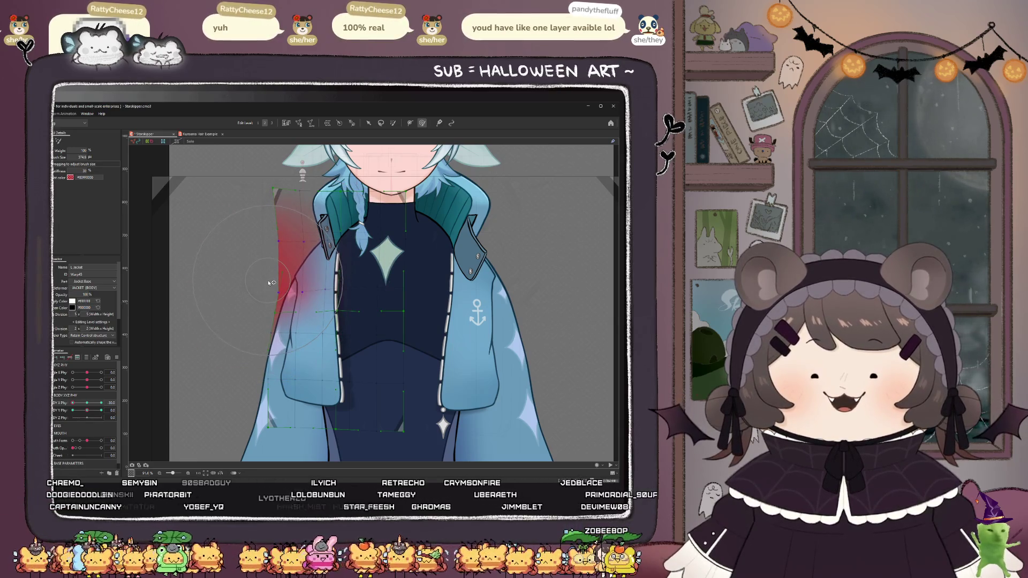
key("ctrl+z")
left_click_drag(75, 403, 101, 403)
left_click_drag(247, 236, 249, 268)
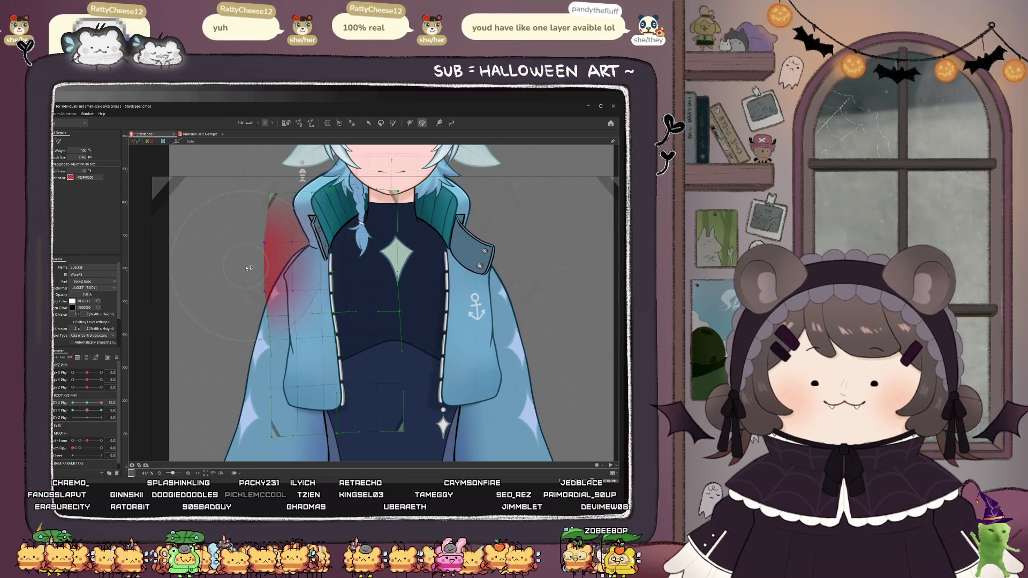
- Smooth the top and upper-left edge of the left jacket, rechecking at BODY X Phy -30
left_click_drag(241, 202, 274, 242)
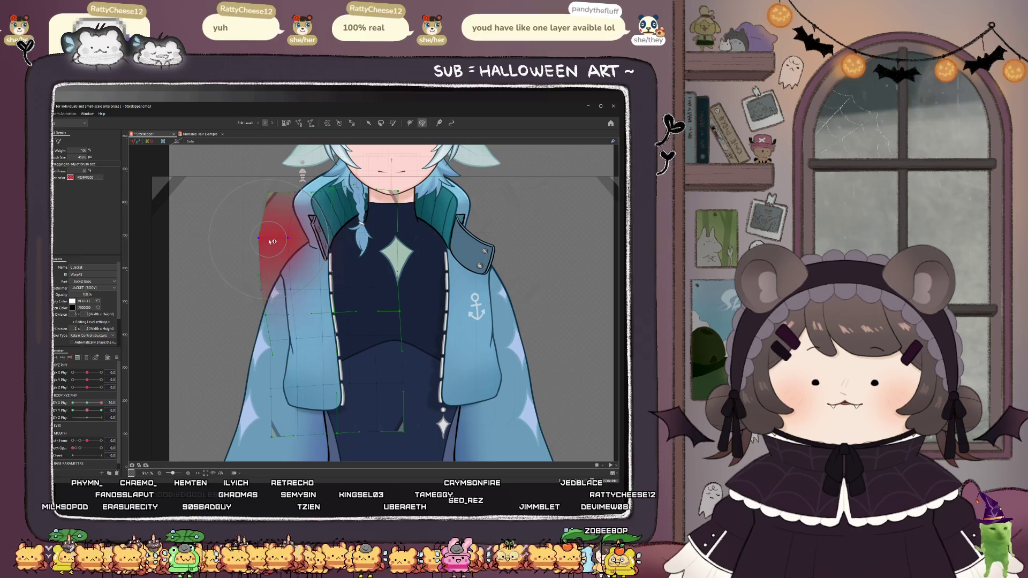
left_click_drag(101, 403, 69, 406)
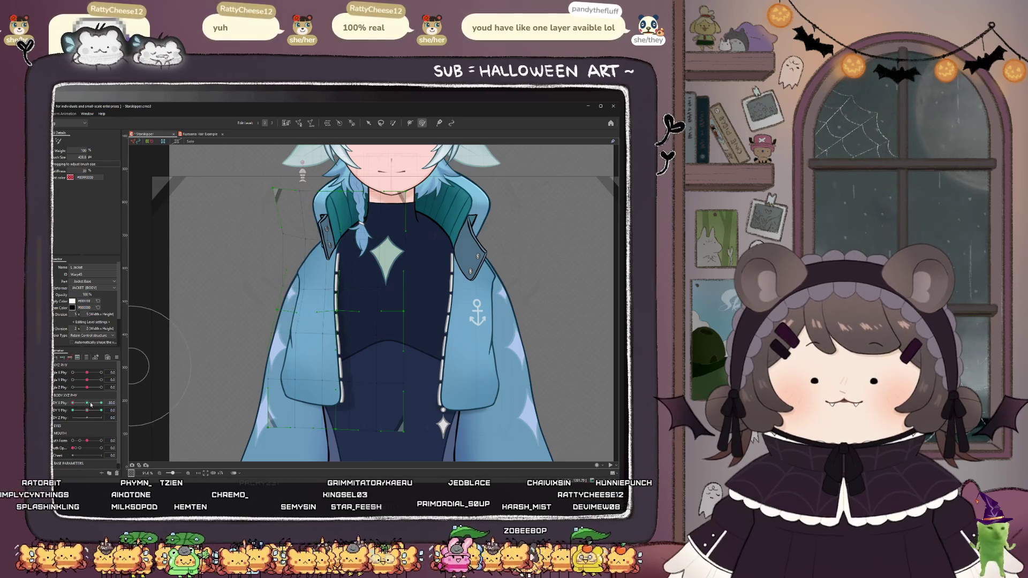
left_click_drag(79, 410, 101, 410)
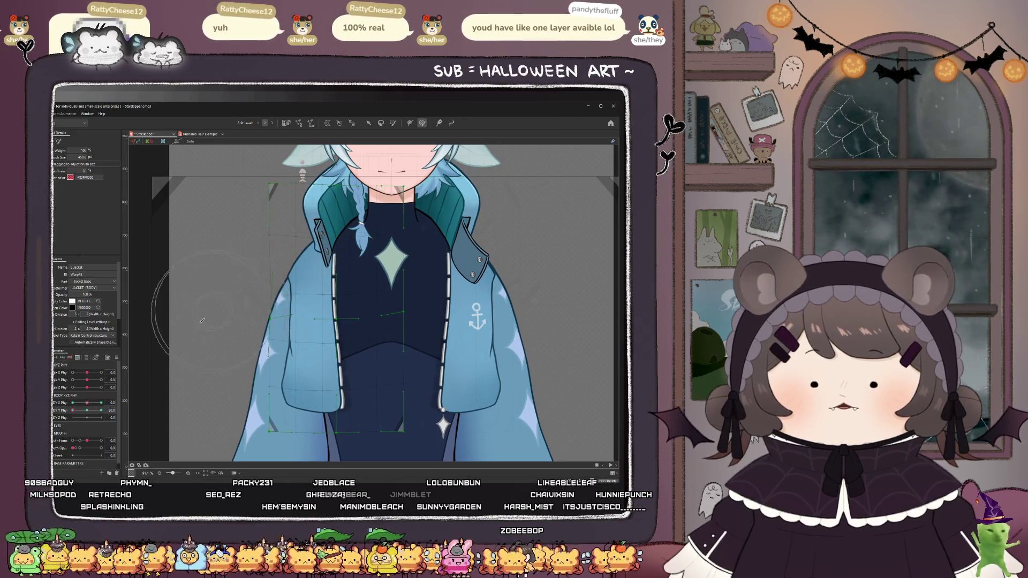
mouse_move(304, 279)
left_mouse_down()
mouse_move(301, 263)
mouse_move(313, 257)
left_mouse_up()
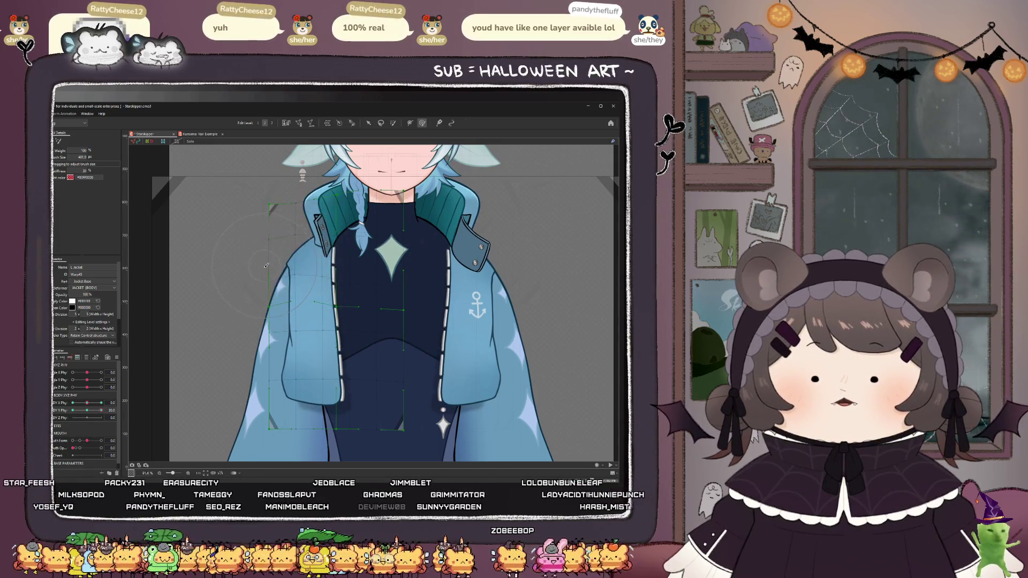
left_click_drag(248, 287, 254, 294)
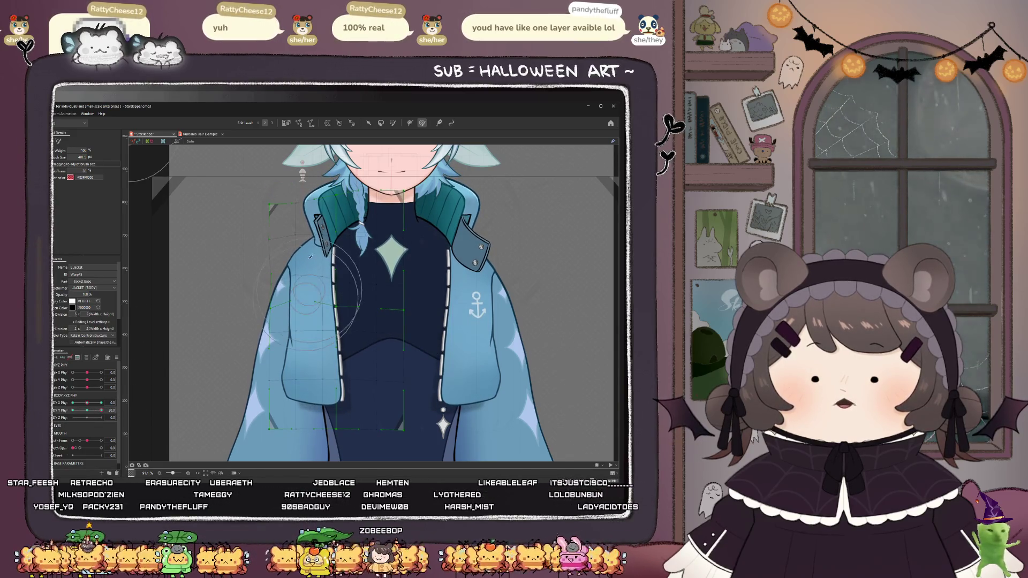
scroll(310, 259, "up", 2)
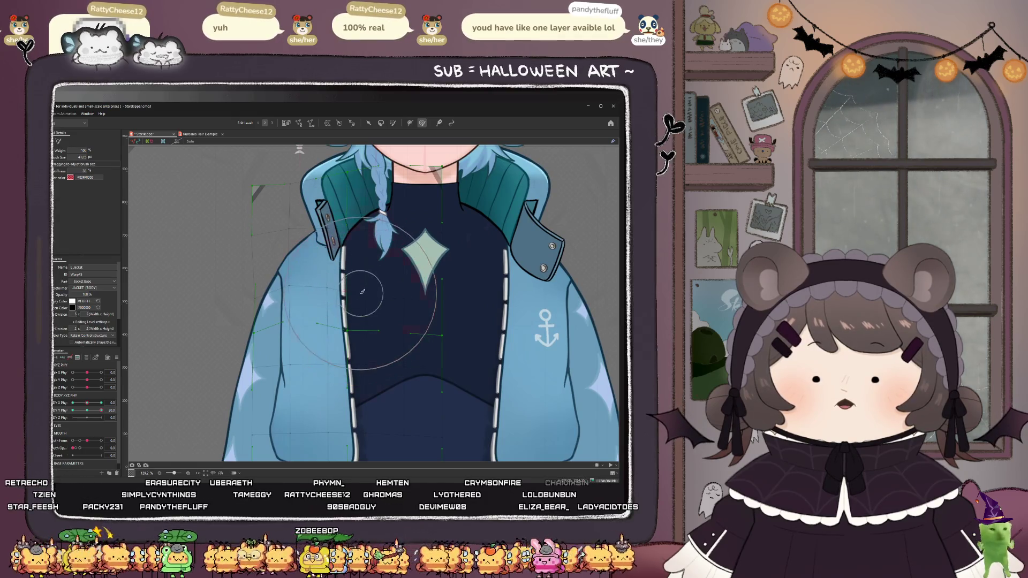
- Smooth the jacket warp over the chest and preview body physics at -12.0 / -29.2
left_click_drag(363, 292, 364, 304)
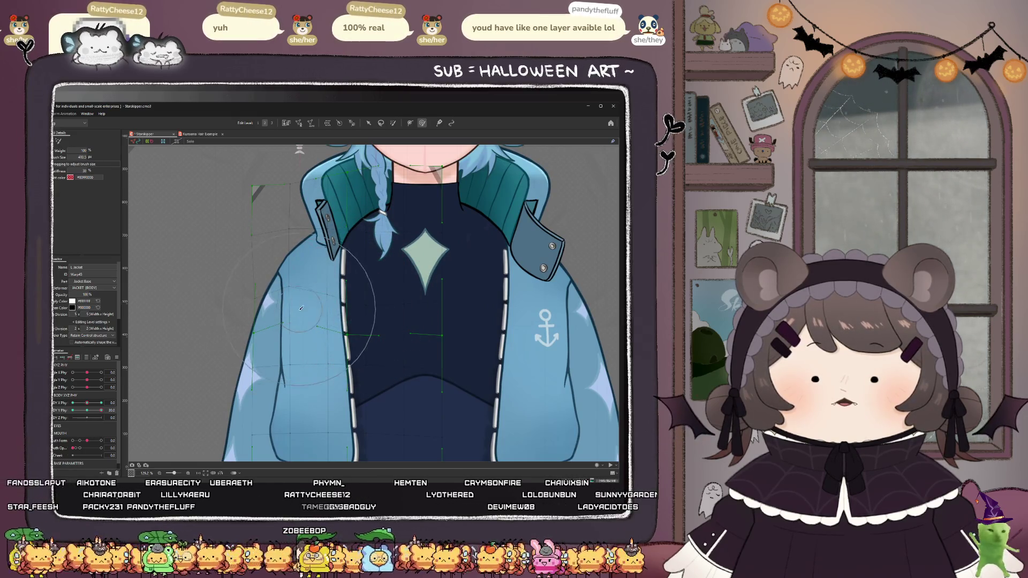
left_click_drag(299, 304, 297, 292)
mouse_move(89, 408)
left_mouse_down()
mouse_move(109, 417)
mouse_move(86, 413)
left_mouse_up()
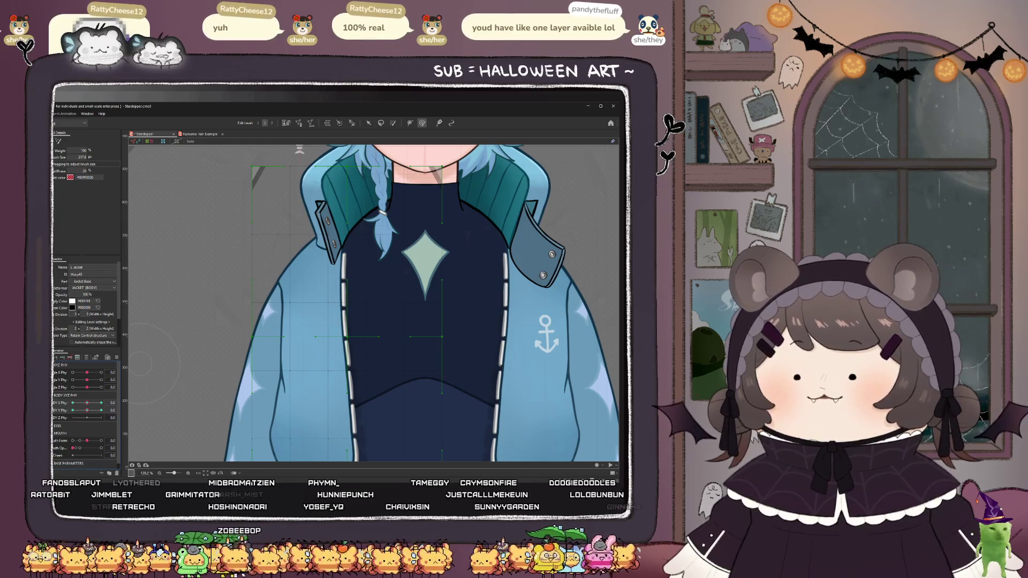
mouse_move(87, 410)
left_mouse_down()
mouse_move(80, 424)
mouse_move(107, 417)
mouse_move(87, 412)
left_mouse_up()
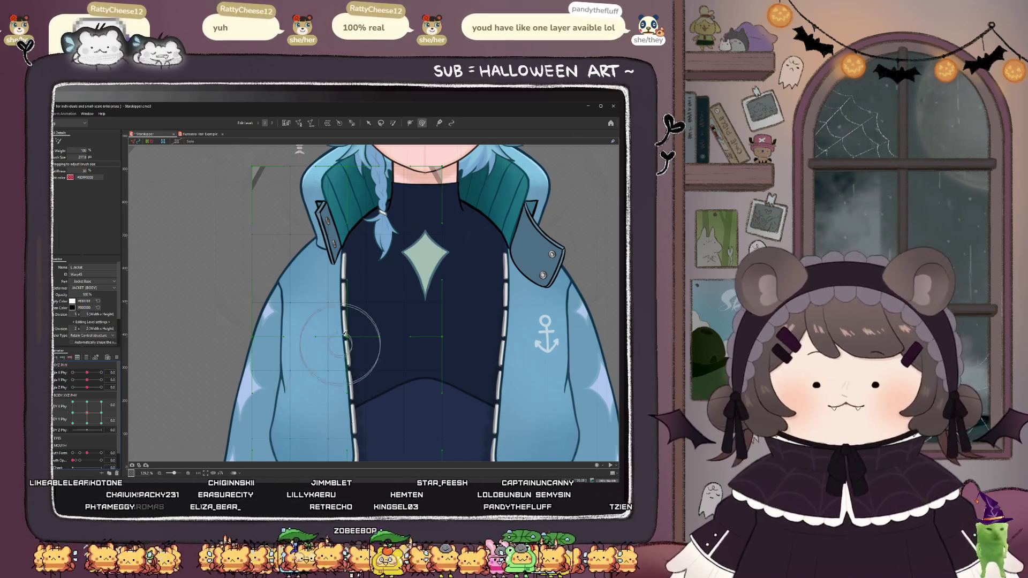
- Select the JACKET warp deformer via the L_jacket mesh and push body X physics to its extreme
scroll(340, 352, "down", 3)
left_click(368, 123)
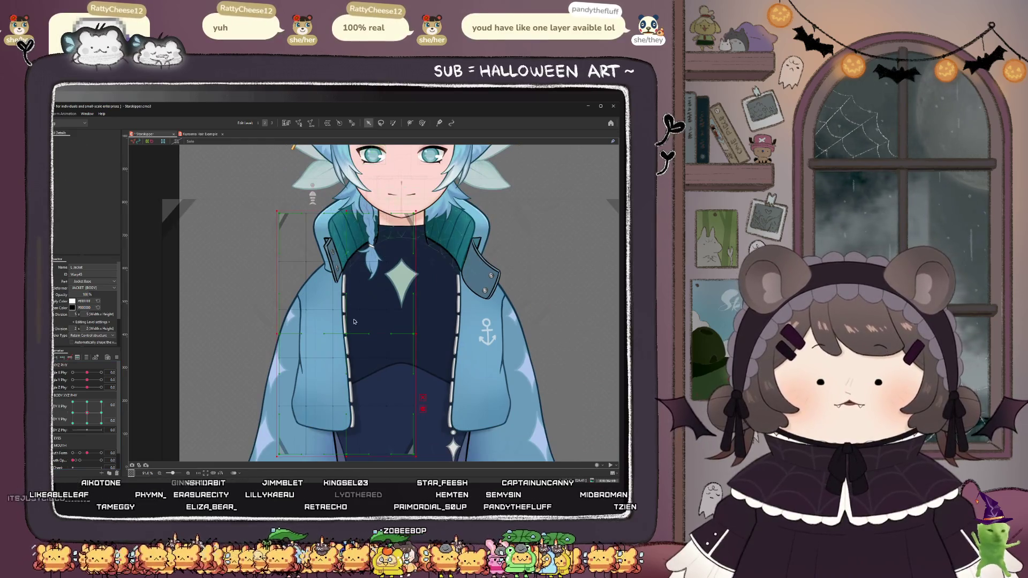
left_click(331, 405)
left_click(331, 405)
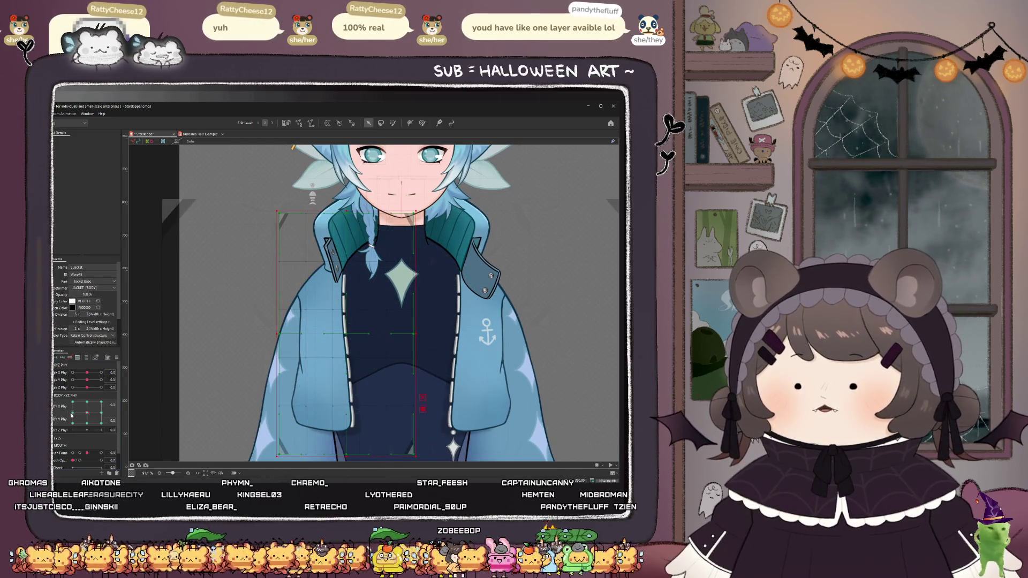
left_click(72, 403)
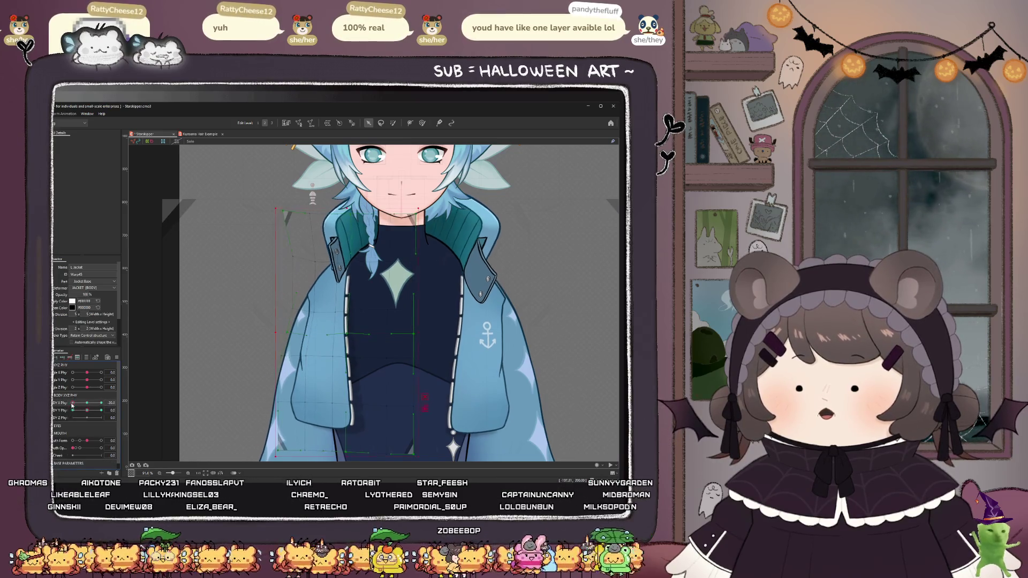
- Deform-brush the JACKET warp near the body centre and lower-left, then swing body X to check
left_click(422, 123)
scroll(375, 300, "down", 3)
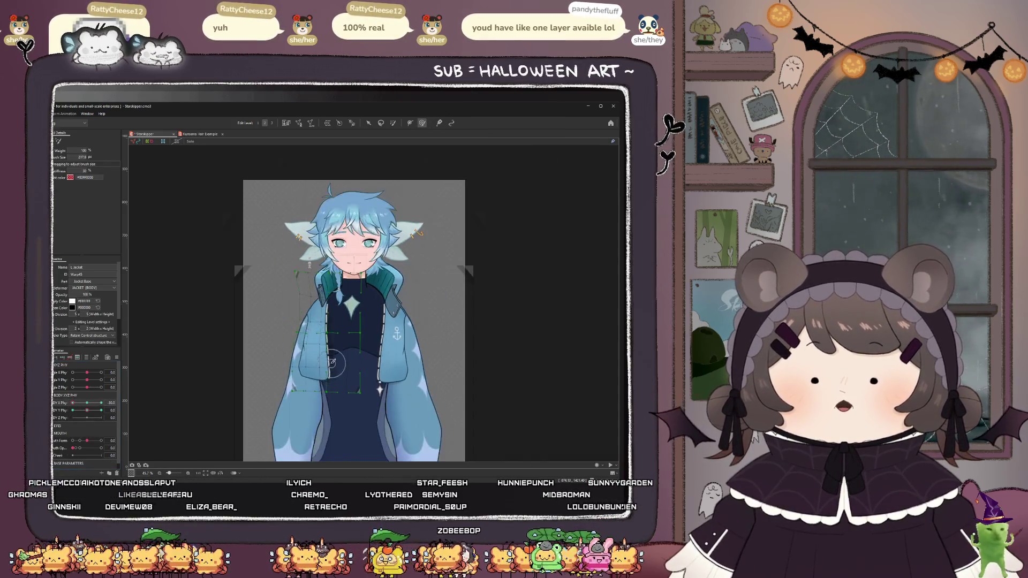
scroll(388, 369, "up", 3)
mouse_move(388, 370)
left_mouse_down()
mouse_move(382, 356)
mouse_move(378, 364)
left_mouse_up()
mouse_move(217, 394)
left_mouse_down()
mouse_move(270, 328)
mouse_move(271, 343)
left_mouse_up()
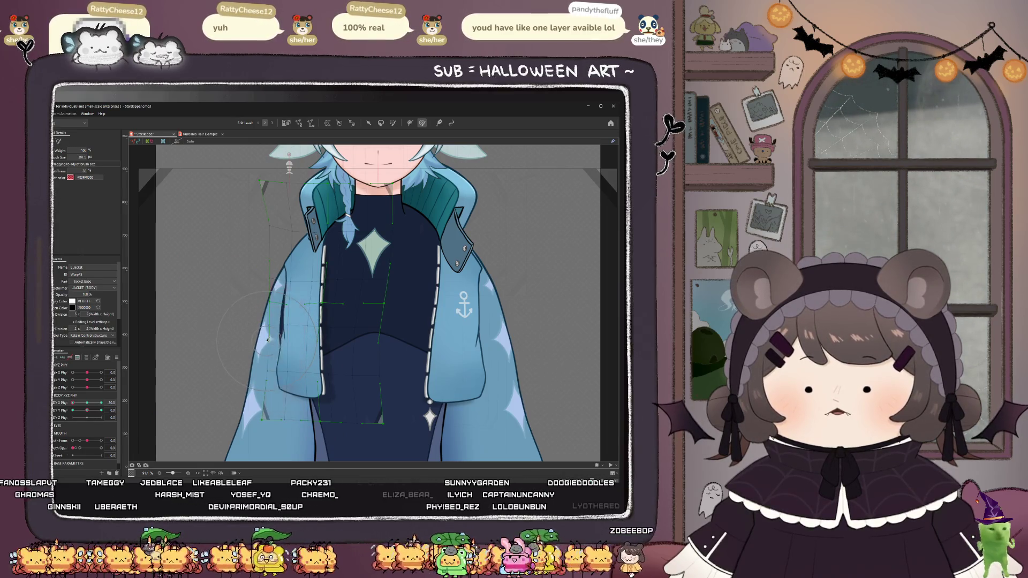
mouse_move(75, 402)
left_mouse_down()
mouse_move(94, 404)
mouse_move(75, 407)
left_mouse_up()
- Smooth the deformation down the left sleeve and shrink the brush size
scroll(333, 291, "up", 3)
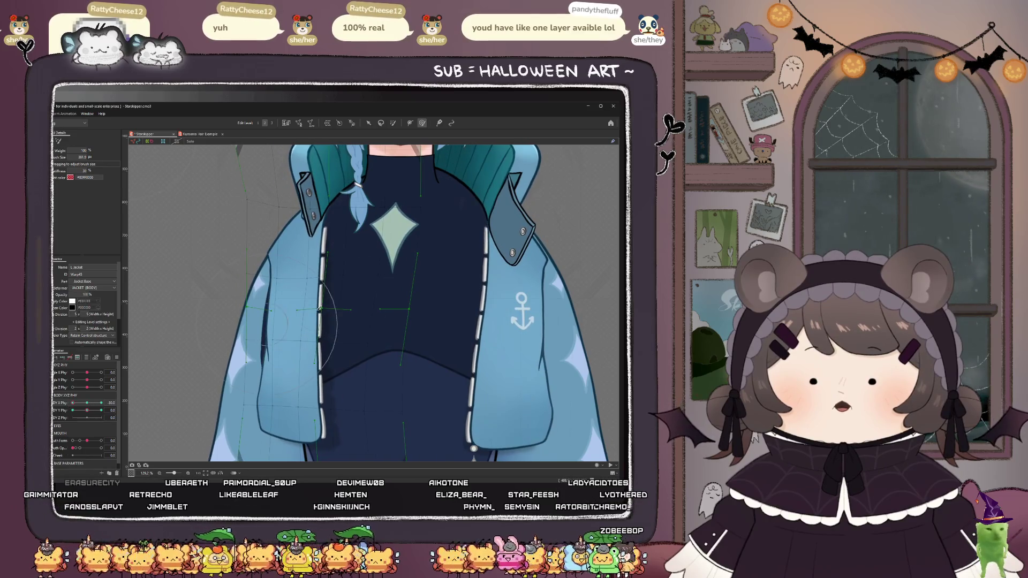
left_click_drag(289, 265, 293, 333)
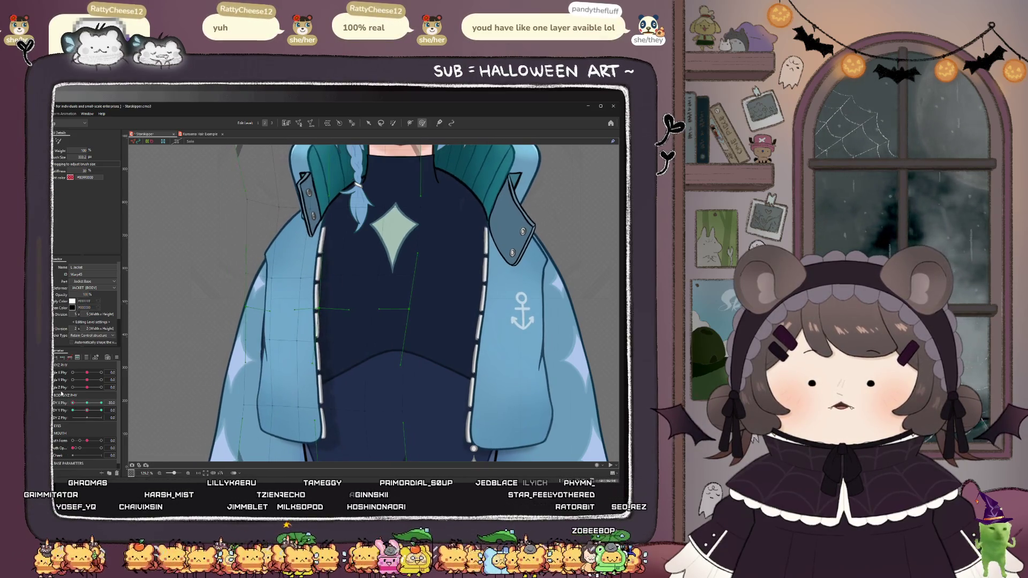
key("bracketleft")
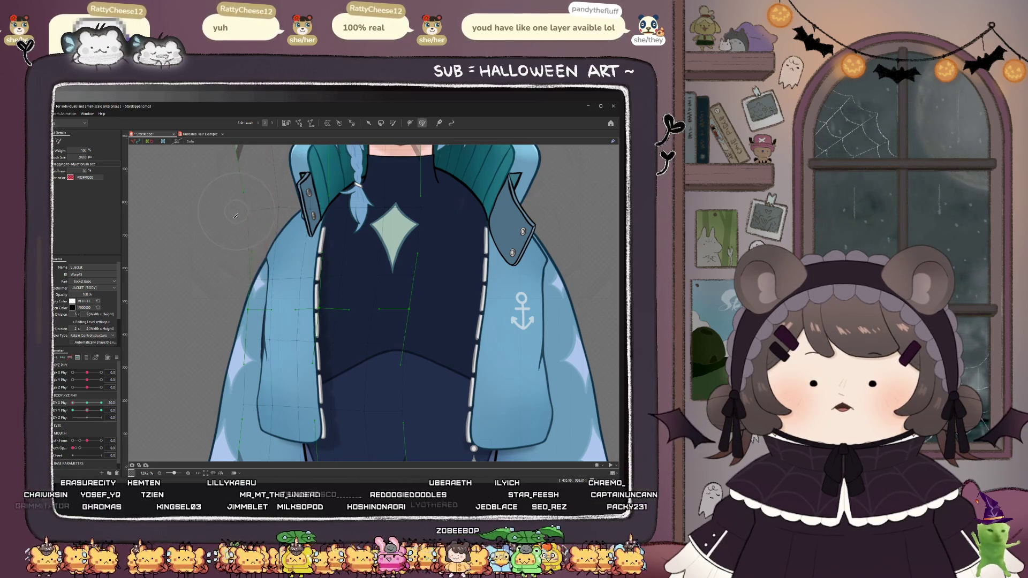
scroll(238, 207, "down", 3)
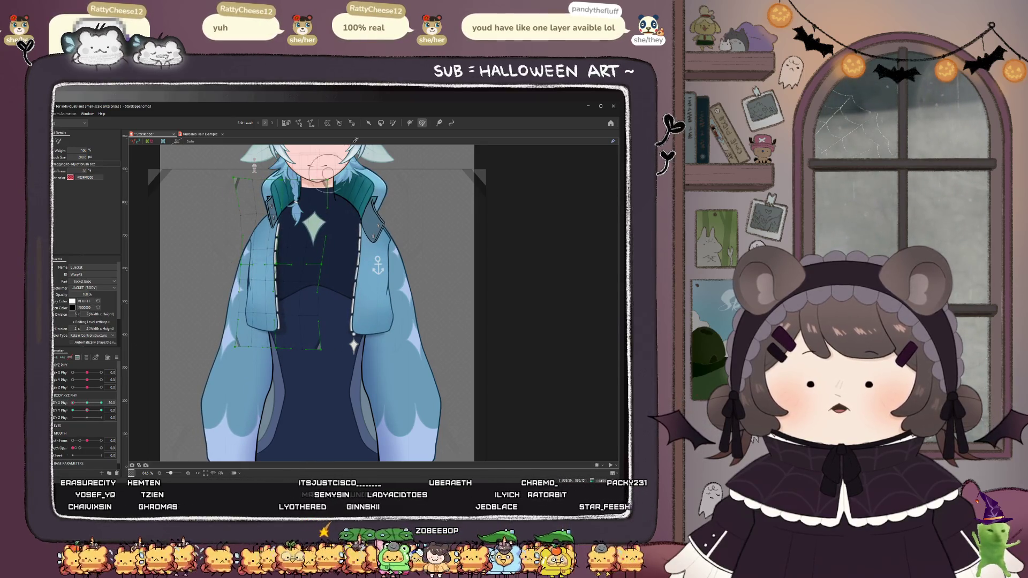
left_click(368, 122)
- With the Chestplate selected, deform-brush the jacket's left edge from the upper side down to the bottom
left_click(316, 246)
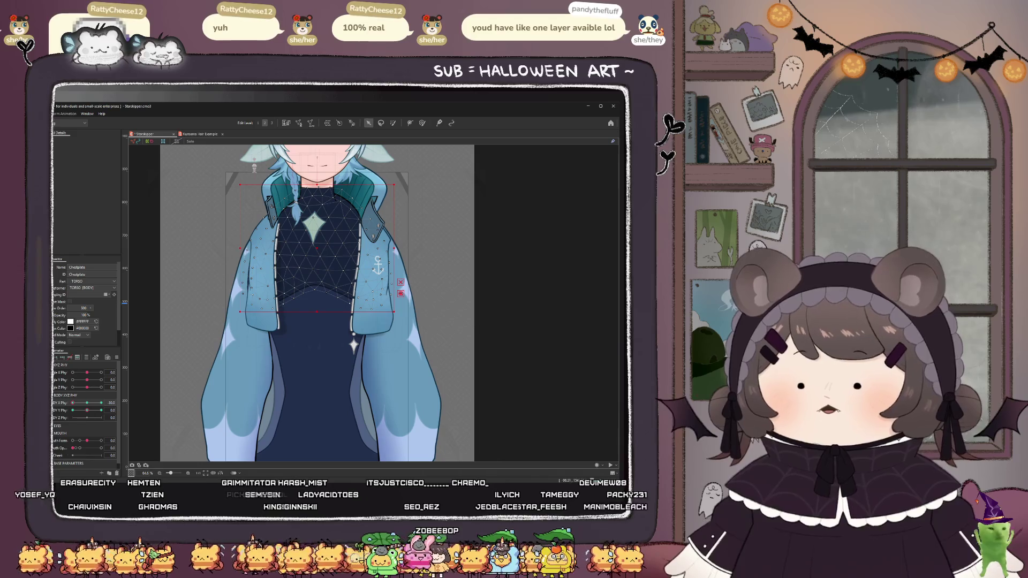
scroll(252, 258, "up", 3)
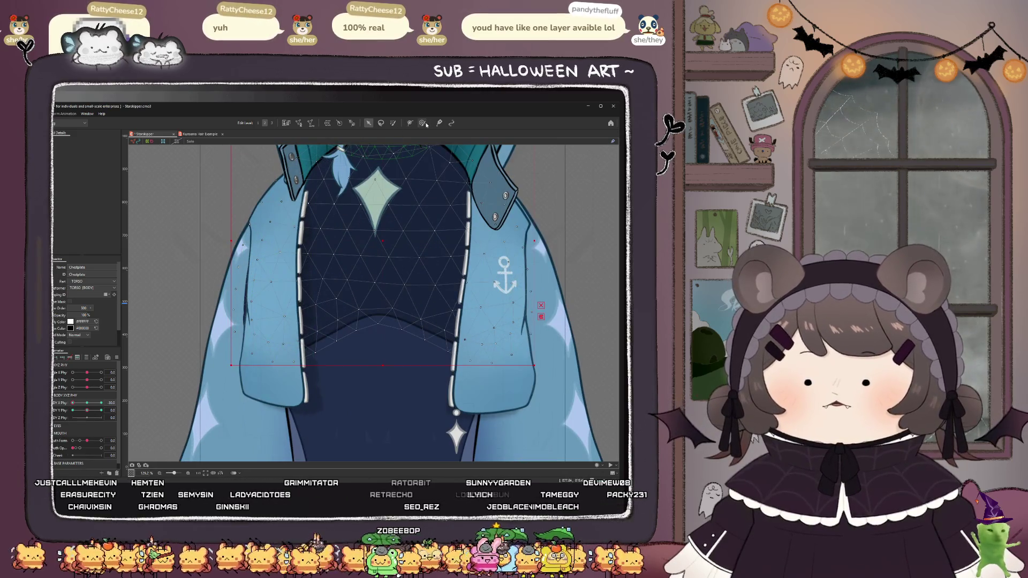
left_click(423, 123)
left_click_drag(268, 342, 257, 279)
mouse_move(246, 322)
left_mouse_down()
mouse_move(221, 311)
mouse_move(218, 251)
left_mouse_up()
left_click_drag(213, 321, 210, 357)
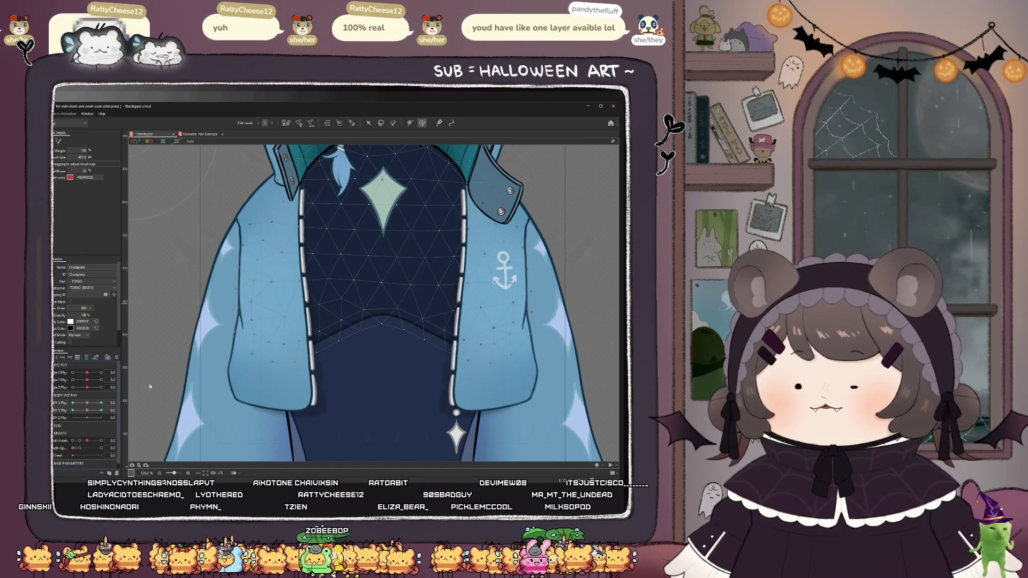
scroll(285, 348, "down", 4)
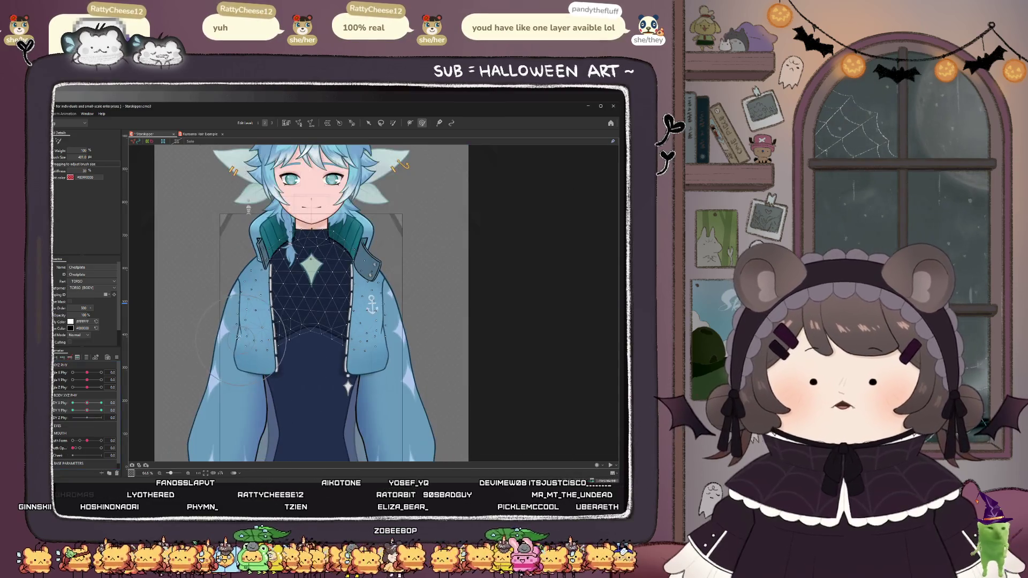
- Select the left jacket's warp deformer and turn Body X Phy to -30
left_click_drag(87, 411, 93, 403)
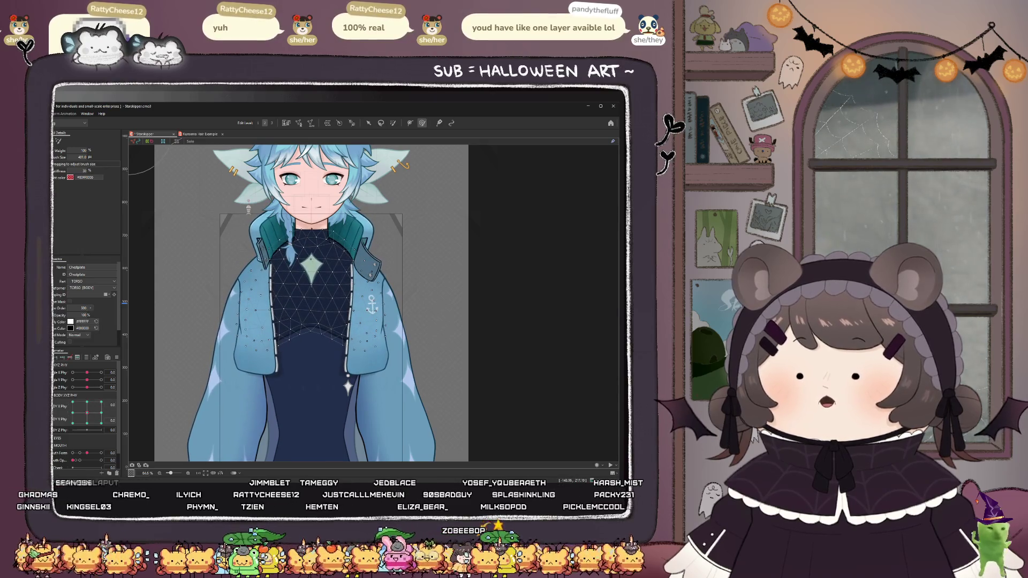
key("v")
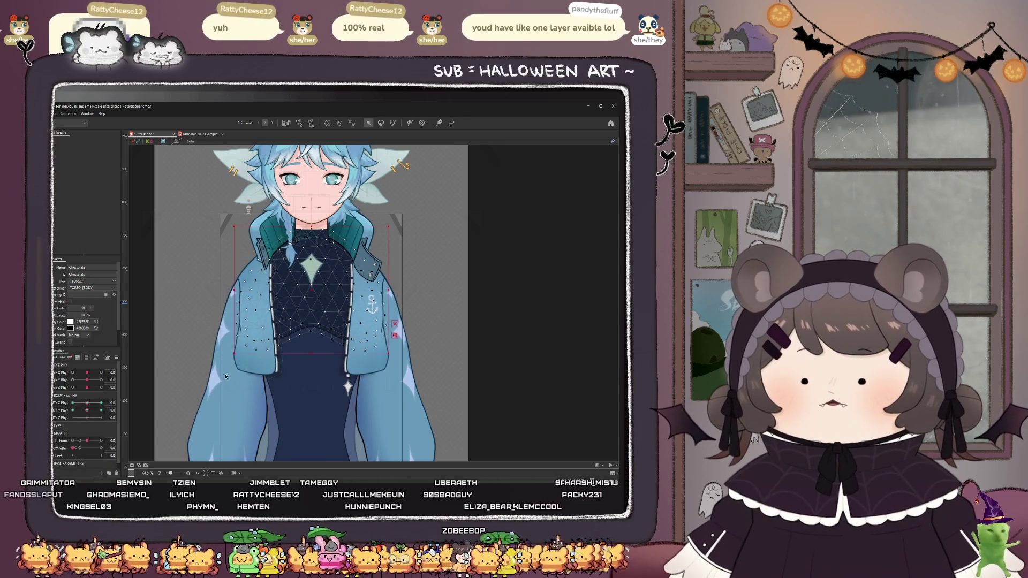
left_click(235, 300)
left_click(236, 300)
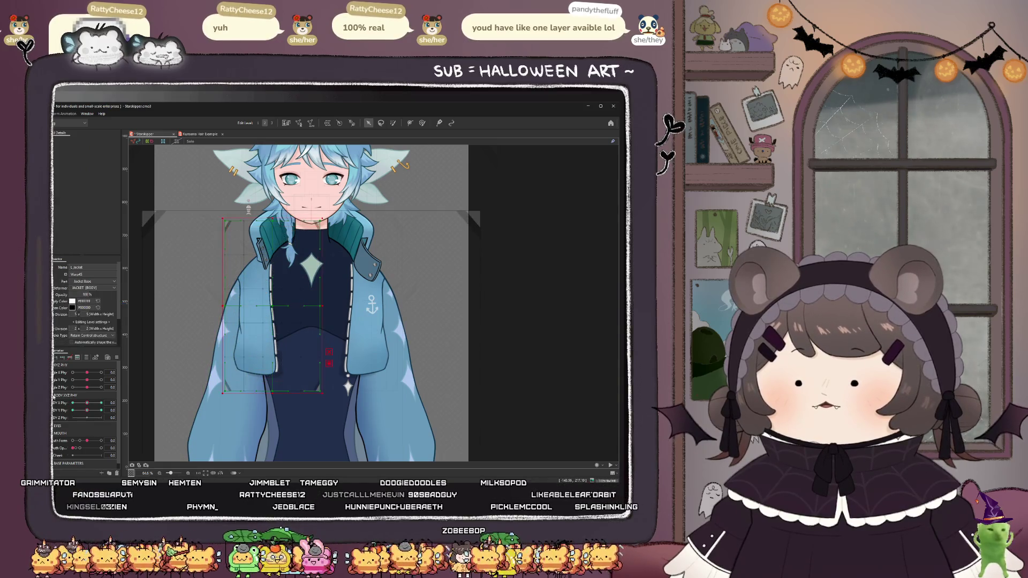
mouse_move(87, 403)
left_mouse_down()
mouse_move(63, 404)
mouse_move(127, 405)
left_mouse_up()
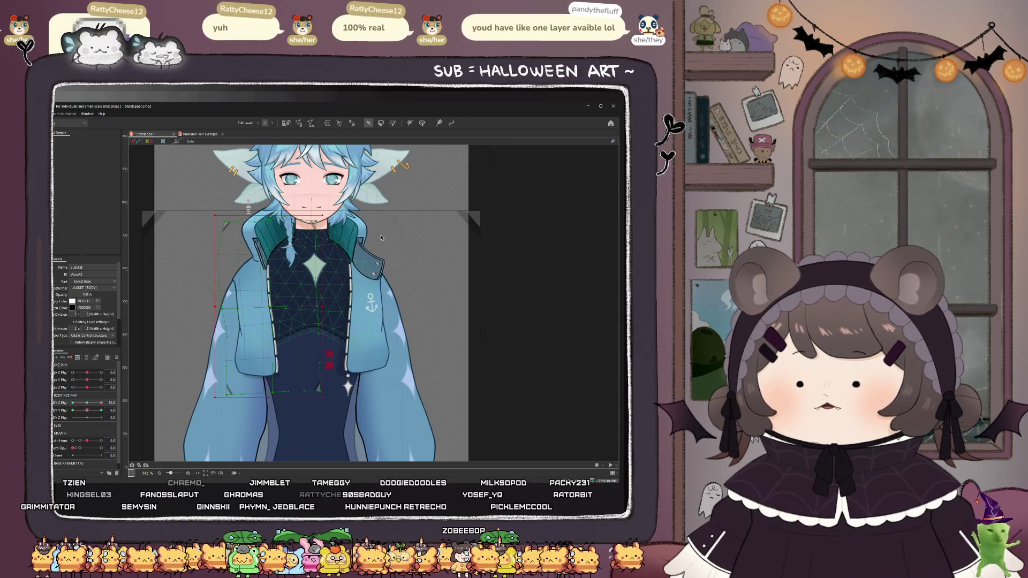
- Smooth the left jacket warp with an enlarged Deform Brush, then bring Body X back near centre
left_click(423, 123)
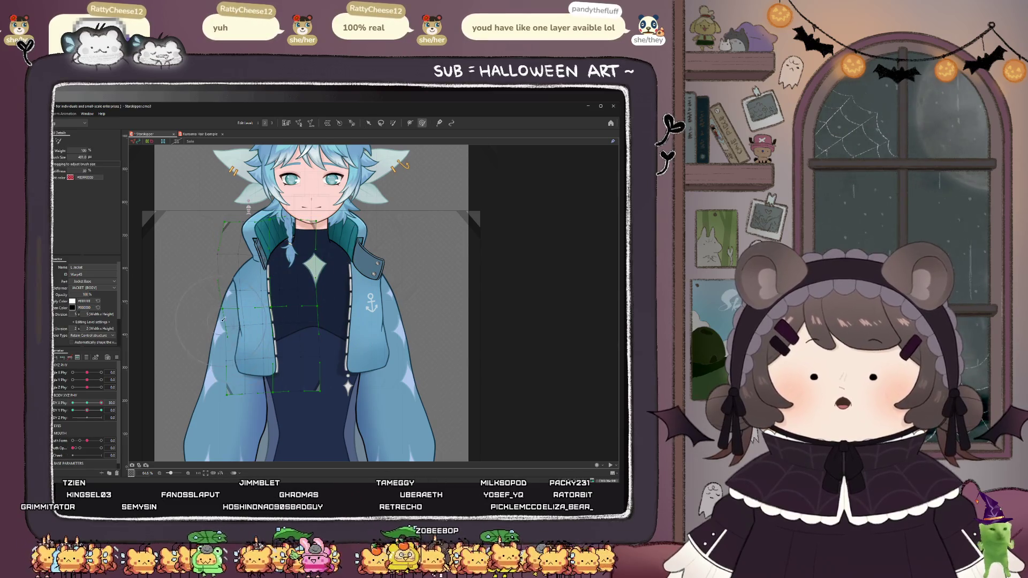
mouse_move(289, 322)
left_mouse_down()
mouse_move(298, 314)
mouse_move(312, 335)
mouse_move(295, 295)
mouse_move(284, 312)
mouse_move(288, 363)
mouse_move(272, 284)
left_mouse_up()
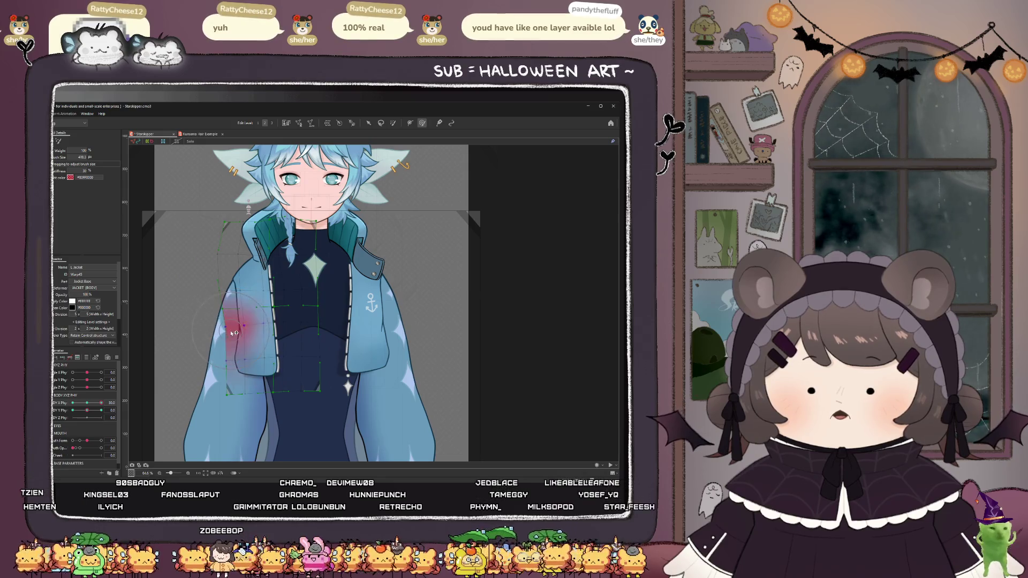
mouse_move(101, 403)
left_mouse_down()
mouse_move(85, 406)
mouse_move(112, 411)
mouse_move(55, 406)
left_mouse_up()
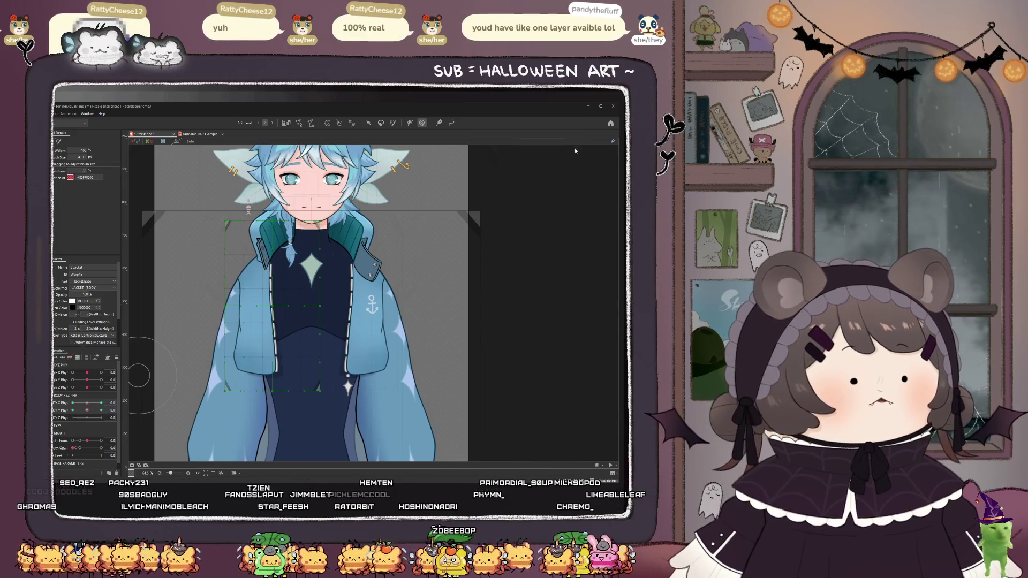
scroll(503, 188, "down", 2)
- Select the left sleeve stars mesh, then its parent warp deformer Warp49
key("v")
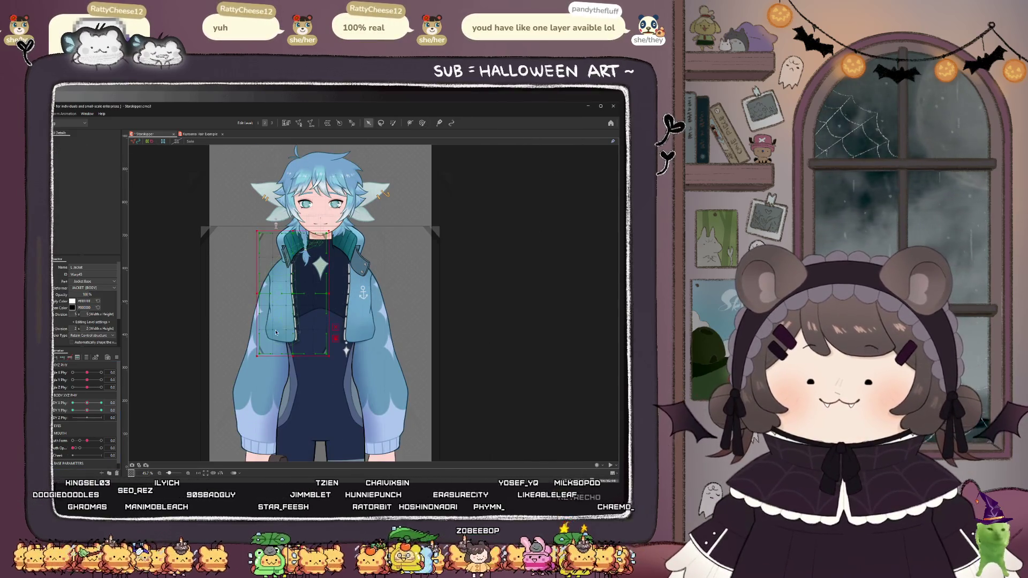
left_click(250, 352)
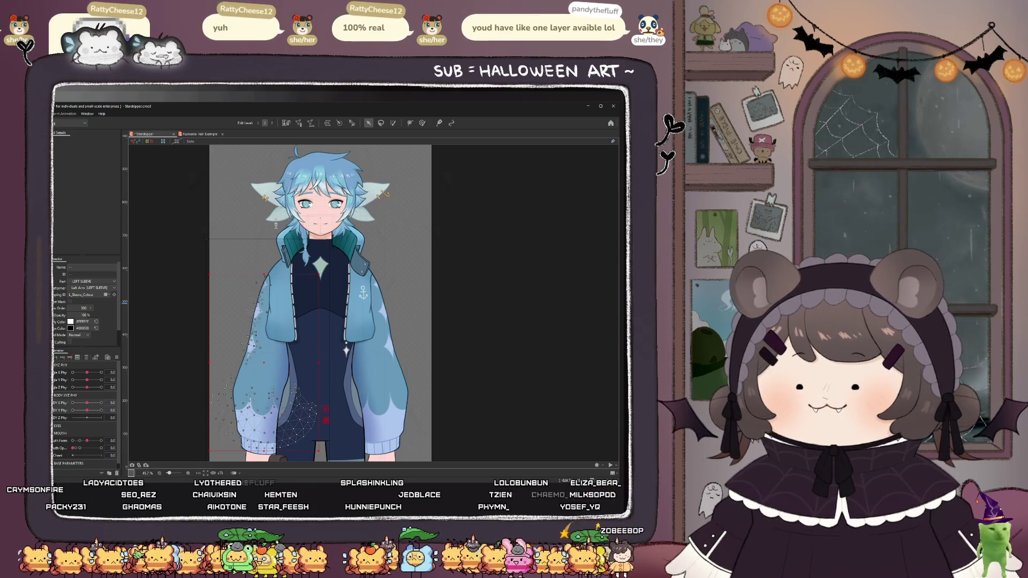
scroll(300, 225, "down", 1)
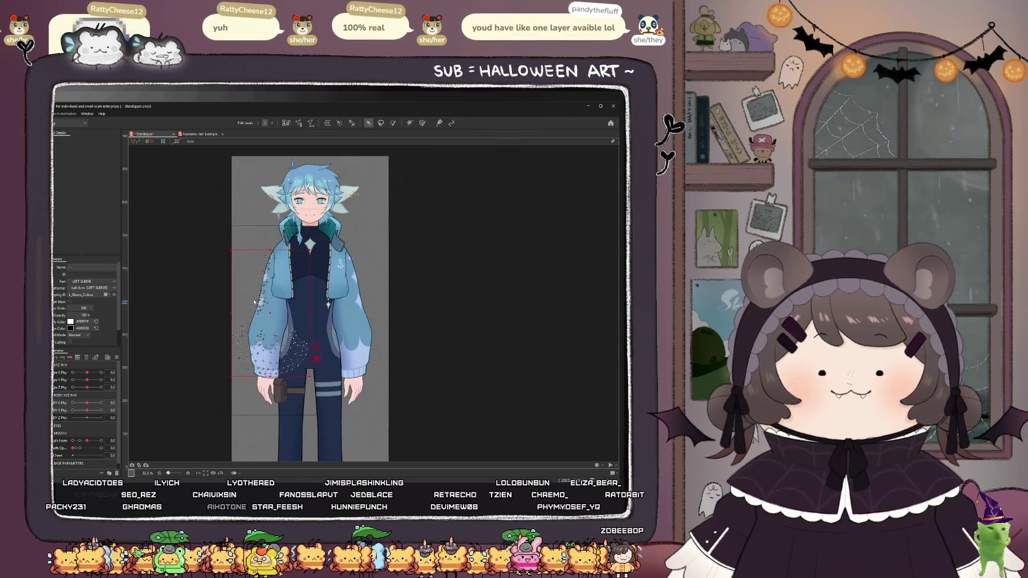
scroll(265, 294, "up", 1)
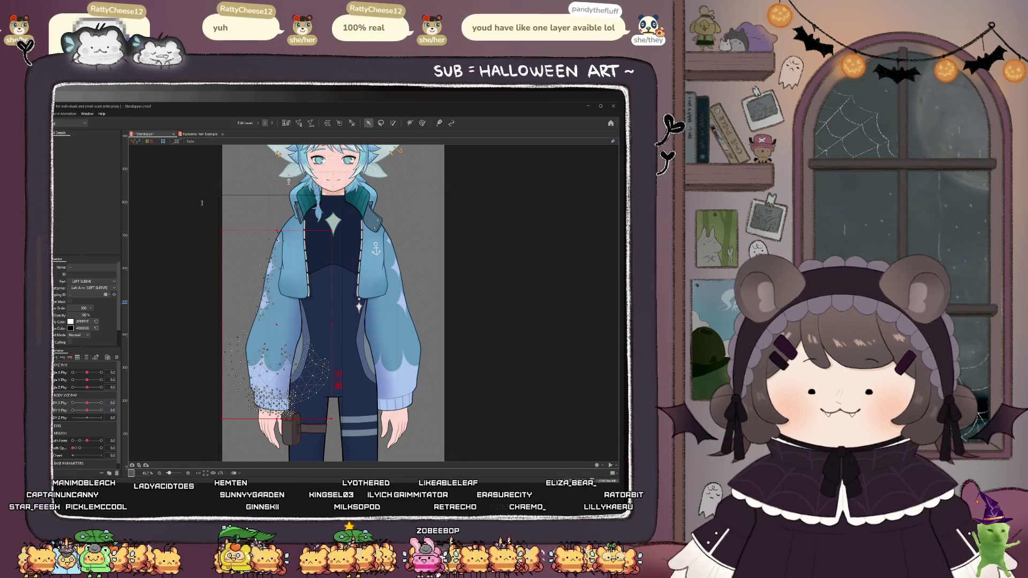
left_click(296, 289)
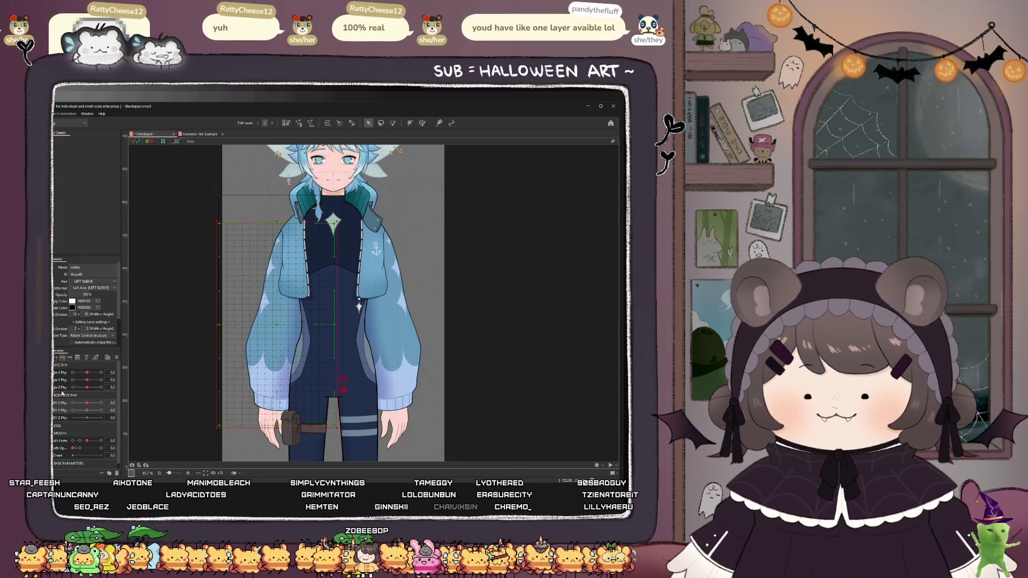
- Shift the sleeve warp slightly right at Body X 30 and slightly left at -30
left_click_drag(86, 403, 101, 403)
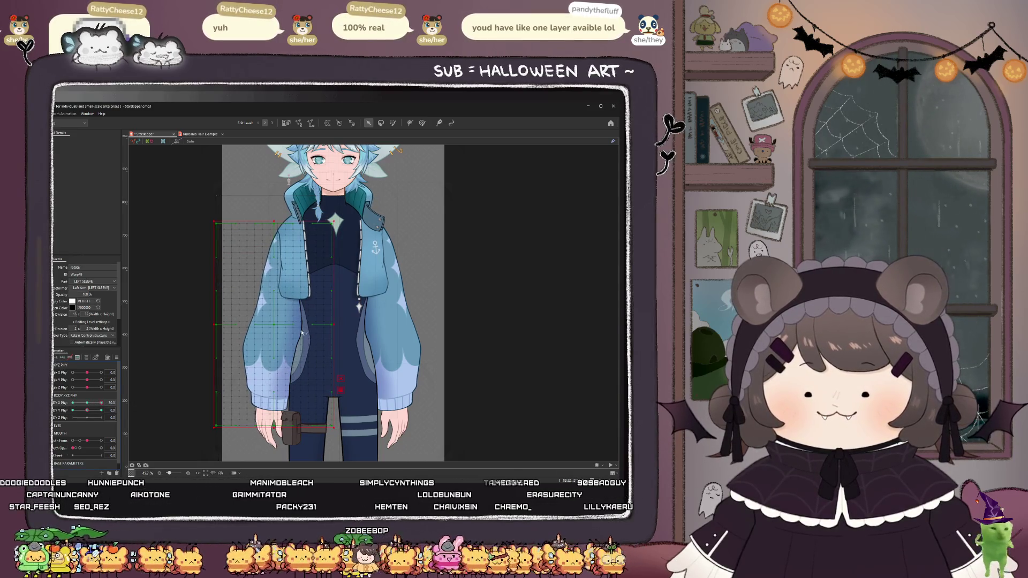
left_click_drag(278, 327, 283, 326)
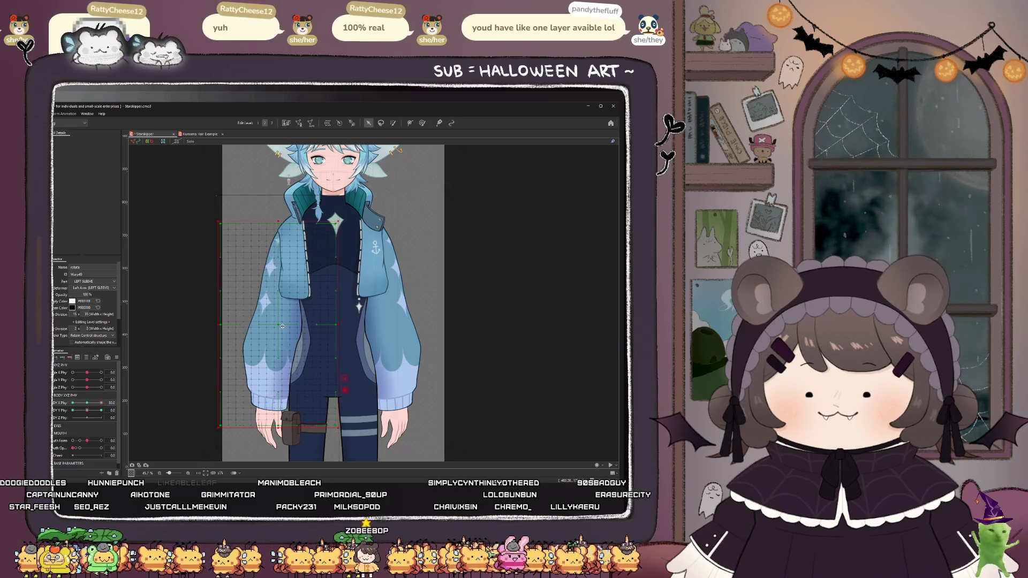
left_click_drag(100, 402, 73, 403)
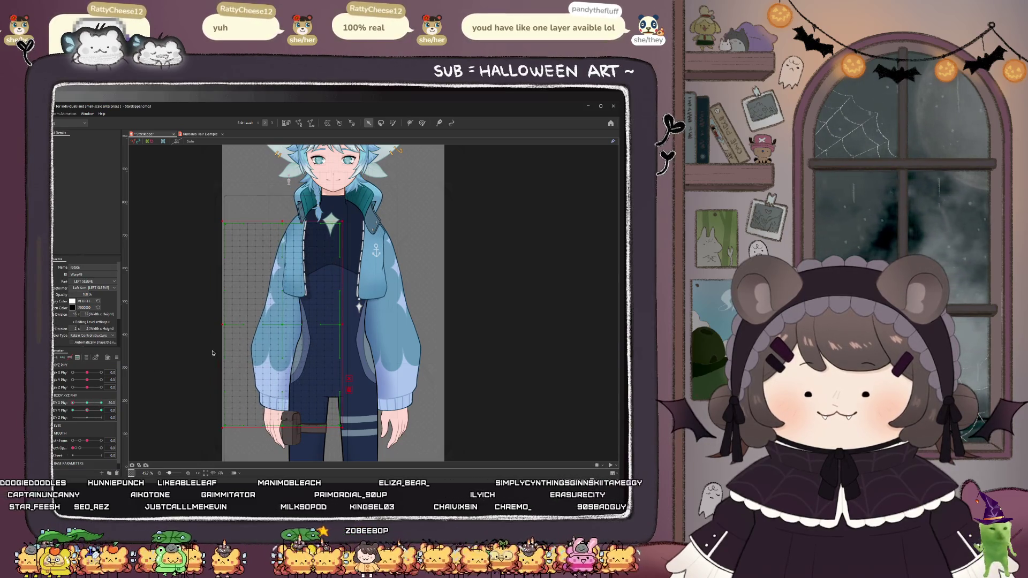
left_click_drag(277, 328, 276, 327)
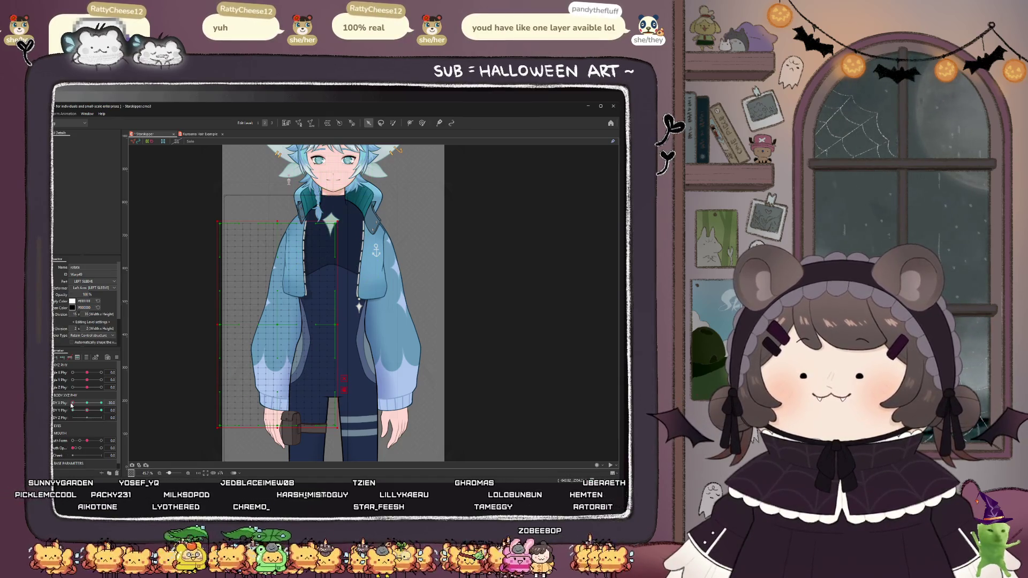
- Smooth the upper left sleeve with an enlarged Deform Brush
left_click(422, 123)
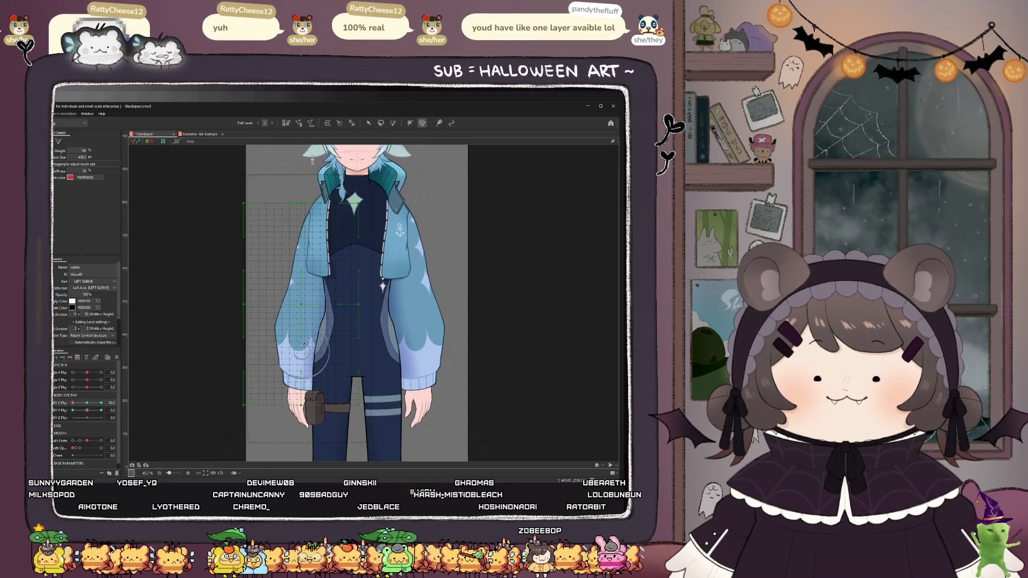
scroll(301, 335, "up", 2)
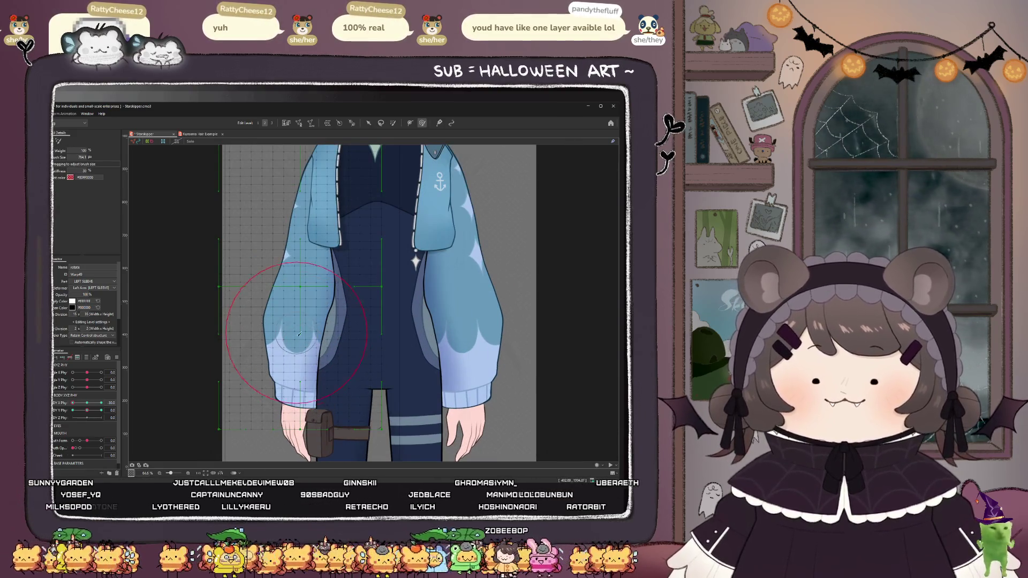
mouse_move(298, 332)
left_mouse_down()
mouse_move(310, 326)
mouse_move(301, 322)
left_mouse_up()
mouse_move(325, 258)
left_mouse_down()
mouse_move(296, 325)
mouse_move(290, 306)
mouse_move(306, 275)
mouse_move(300, 215)
left_mouse_up()
- Toggle undo/redo to compare the sleeve before and after smoothing, keeping the smoothed shape
key("ctrl+z")
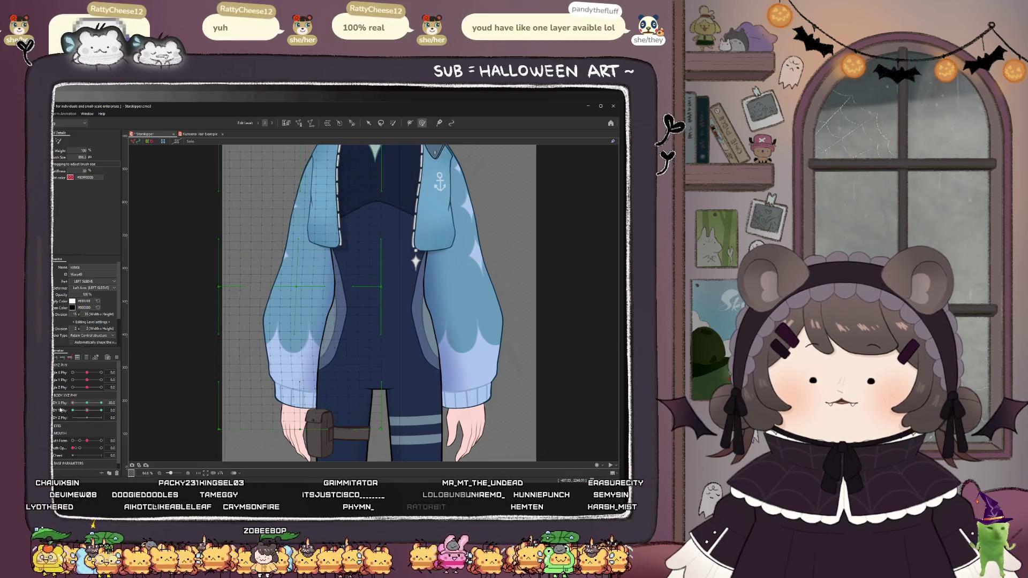
key("ctrl+y")
key("ctrl+y")
key("ctrl+z")
key("ctrl+z")
key("ctrl+y")
key("ctrl+y")
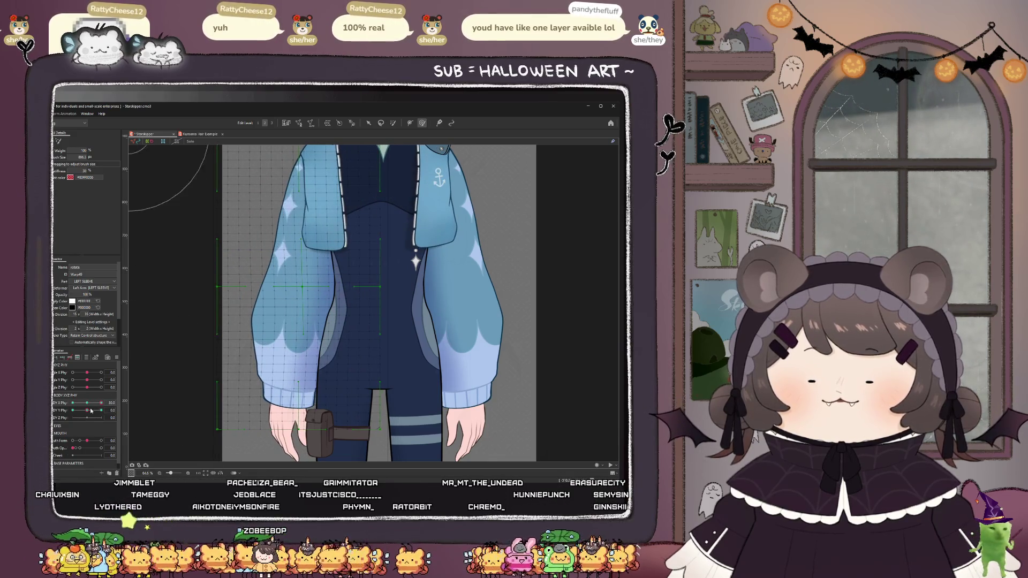
key("ctrl+z")
key("ctrl+z")
key("ctrl+y")
key("ctrl+z")
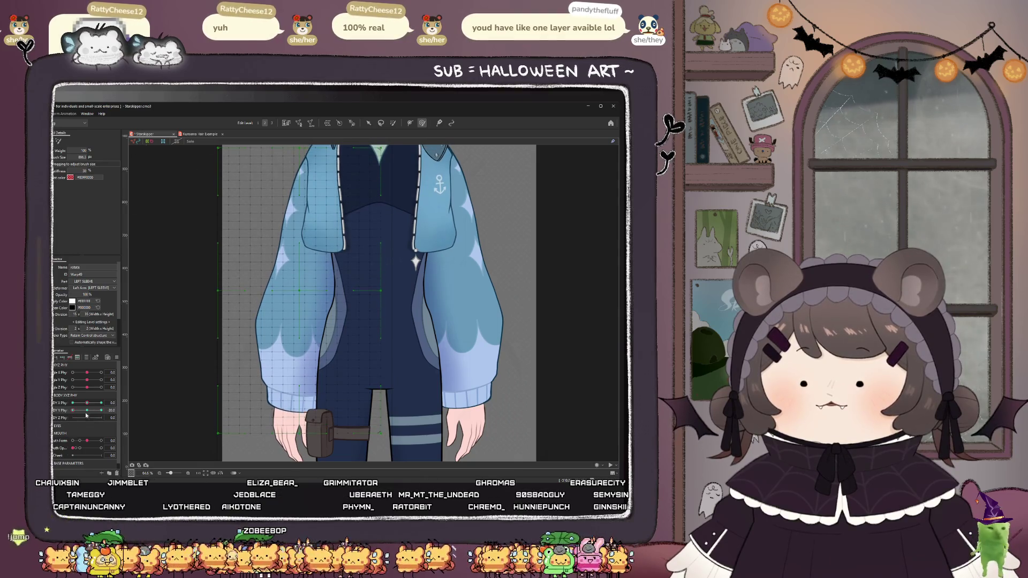
key("ctrl+z")
key("ctrl+z")
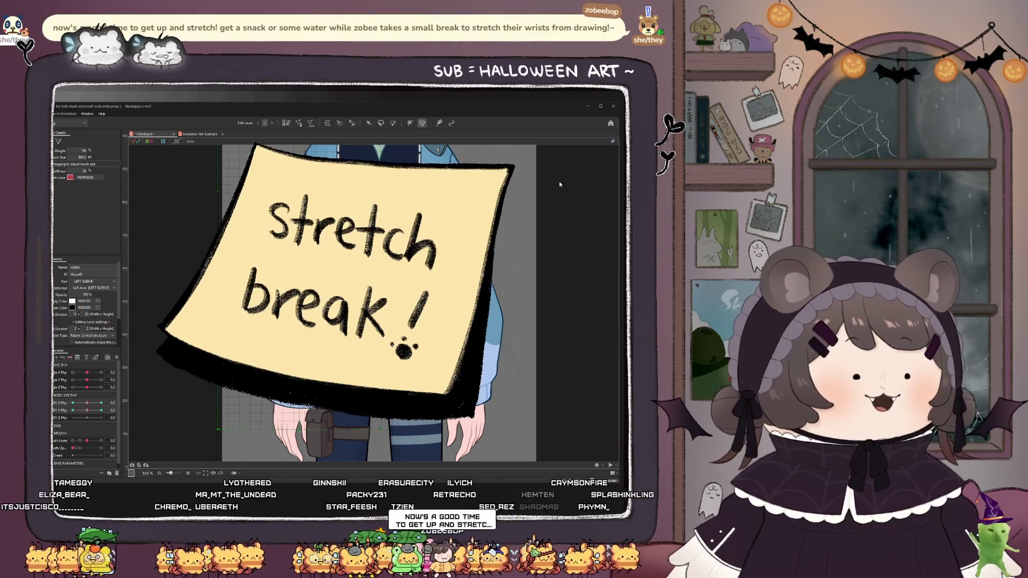
- Zoom out, switch back to the Arrow tool, and close the Cubism Editor window
scroll(143, 425, "down", 2)
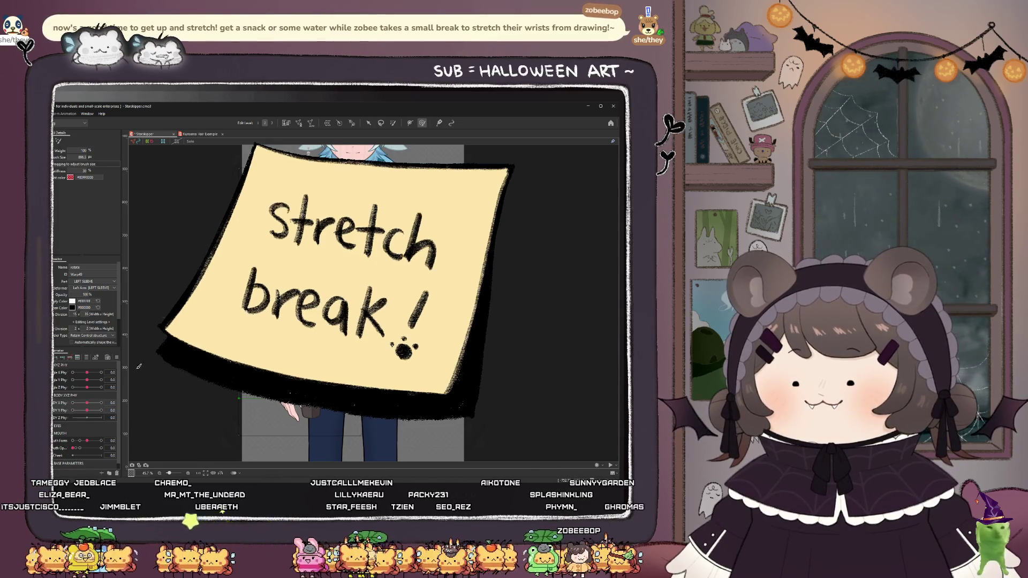
scroll(247, 148, "down", 2)
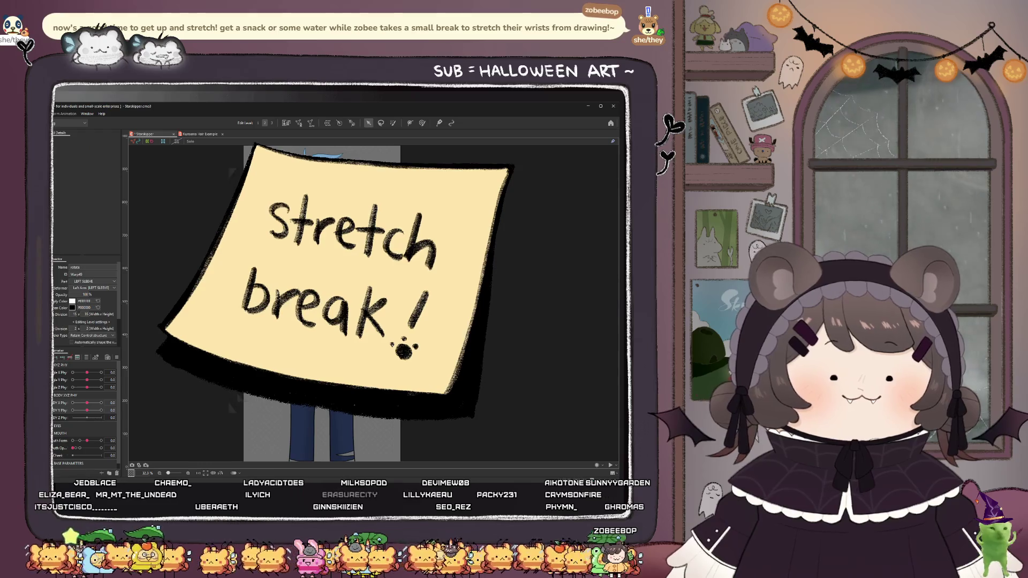
left_click(368, 123)
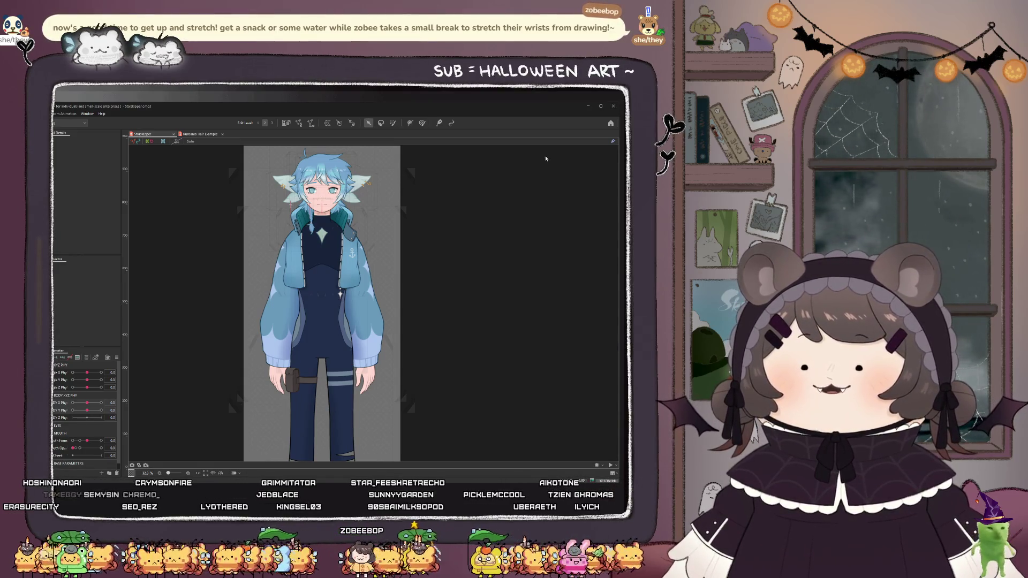
left_click(615, 106)
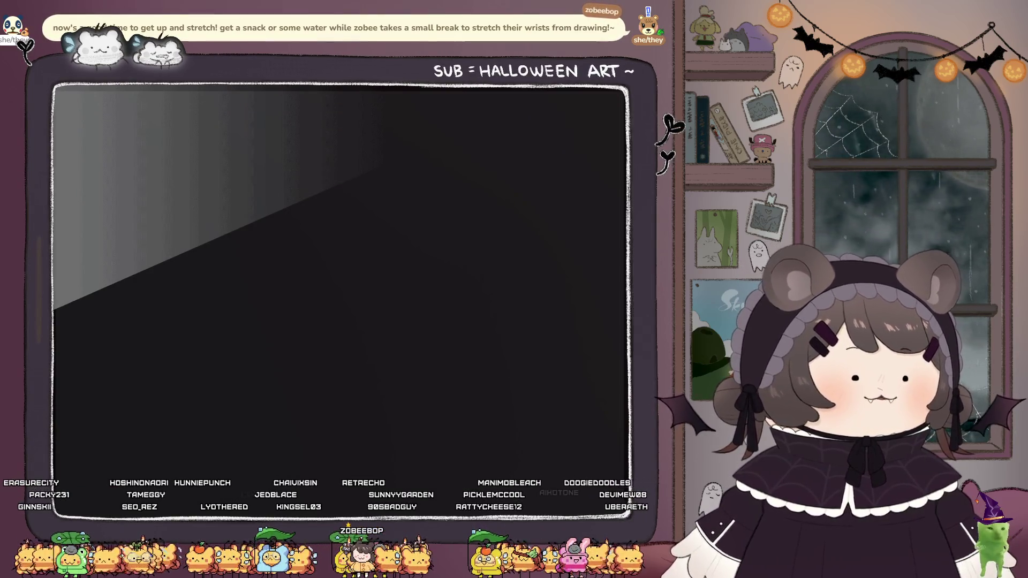